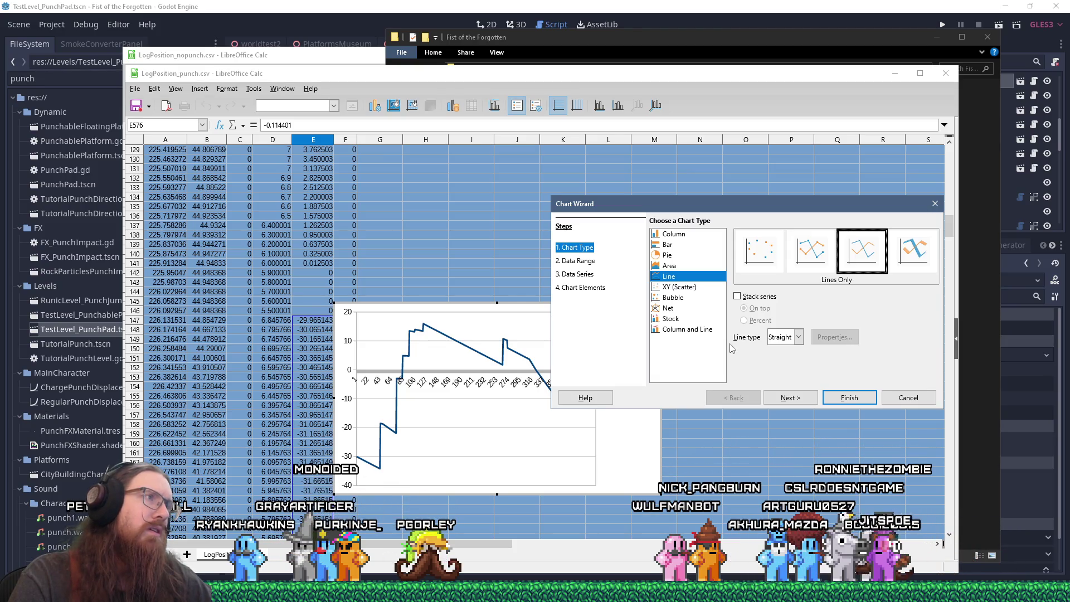
Finish the Column E line chart and drag its corners to enlarge it on the sheet
{"action": "left_click", "coordinate": [860, 403]}
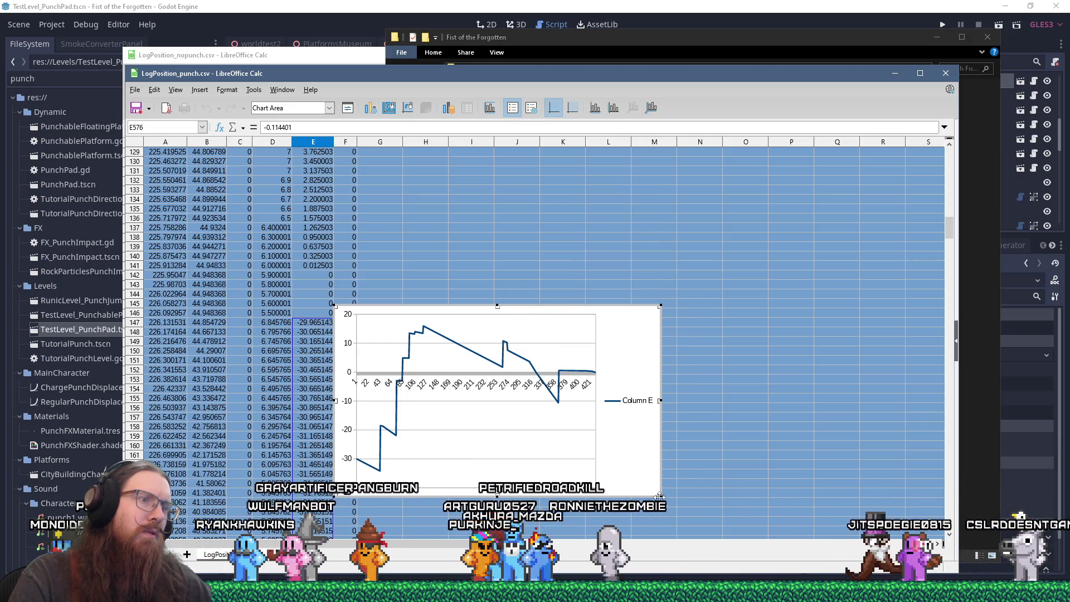
{"action": "left_click_drag", "start_coordinate": [831, 510], "coordinate": [879, 537]}
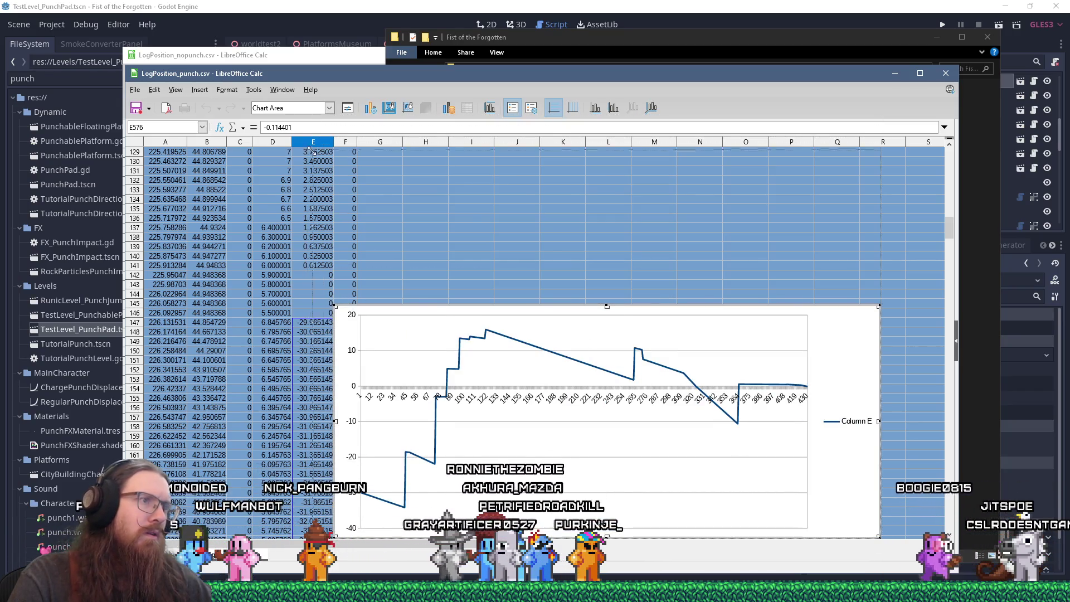
{"action": "left_click_drag", "start_coordinate": [333, 306], "coordinate": [316, 154]}
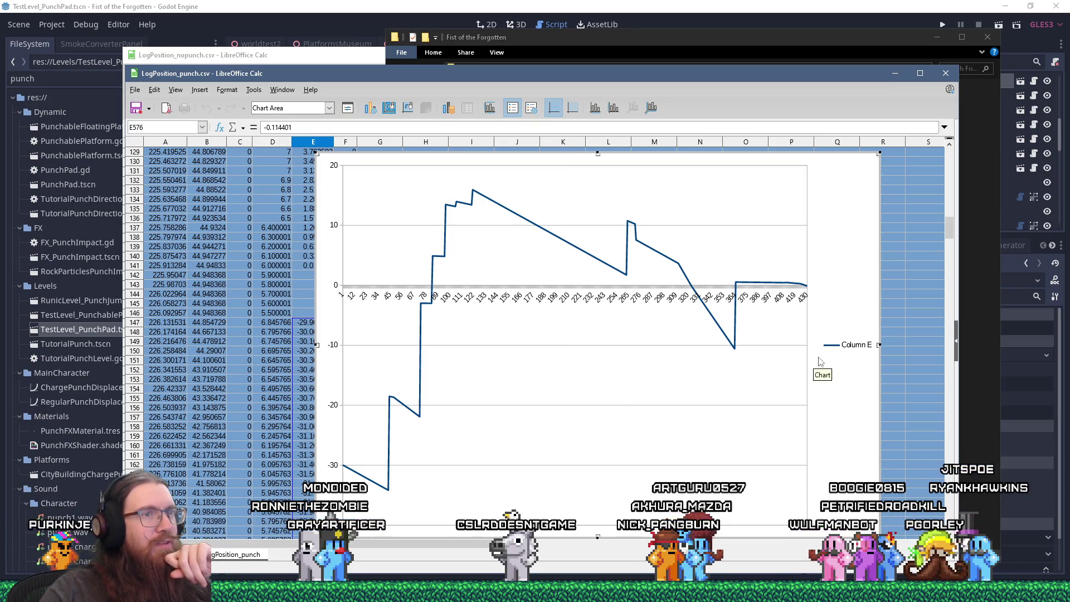
Try copying the chart from its context menu and dismiss the cannot-complete error
{"action": "right_click", "coordinate": [873, 358]}
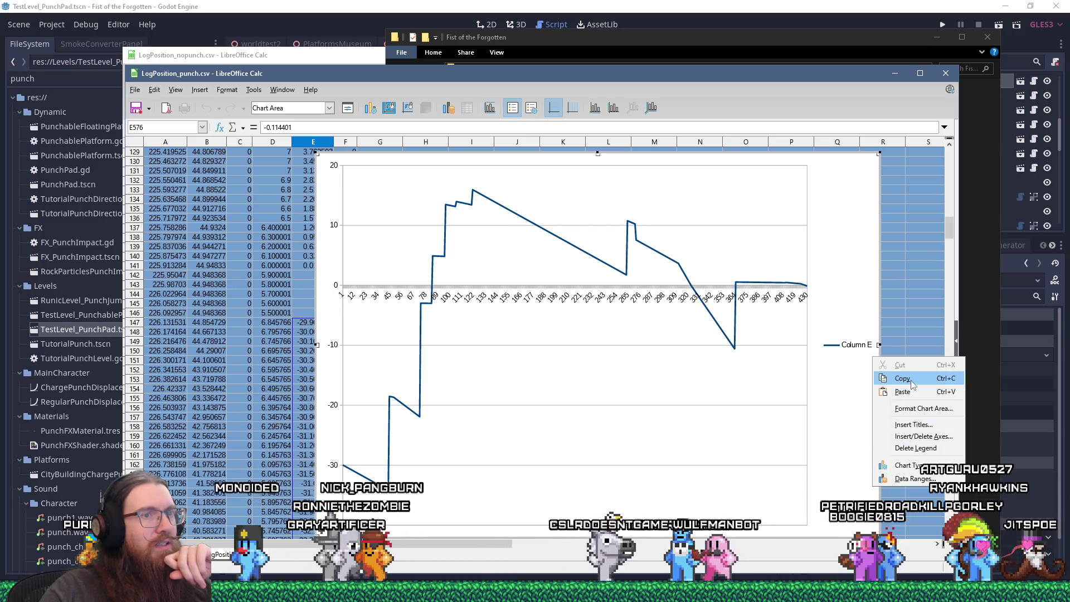
{"action": "left_click", "coordinate": [835, 296]}
{"action": "key", "text": "Delete"}
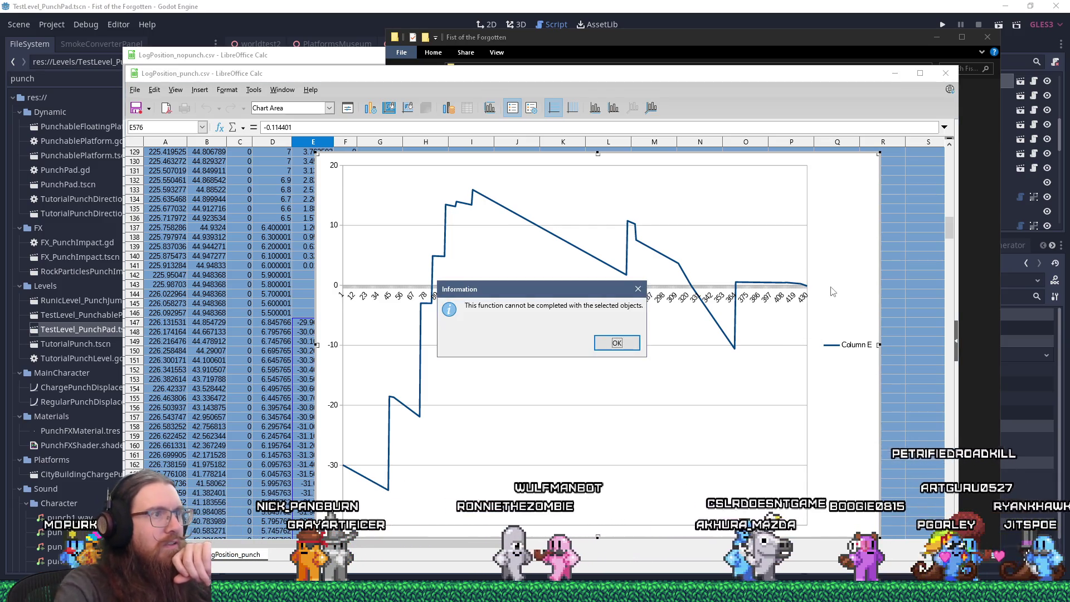
{"action": "left_click", "coordinate": [623, 341]}
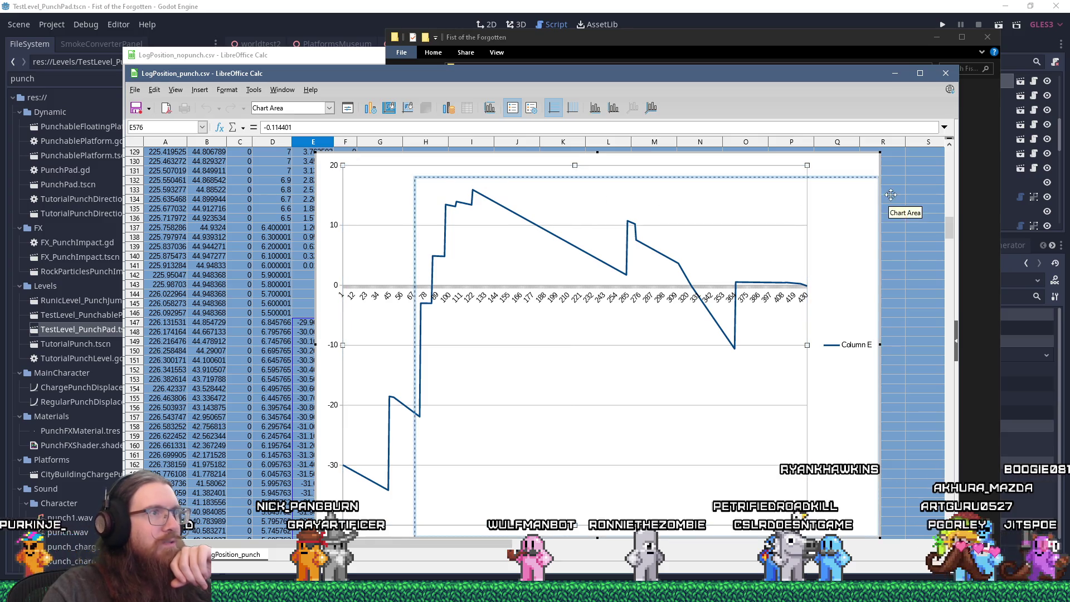
Move the Column E chart right beyond column V, clear of data columns A–F
{"action": "left_click_drag", "start_coordinate": [429, 172], "coordinate": [429, 172]}
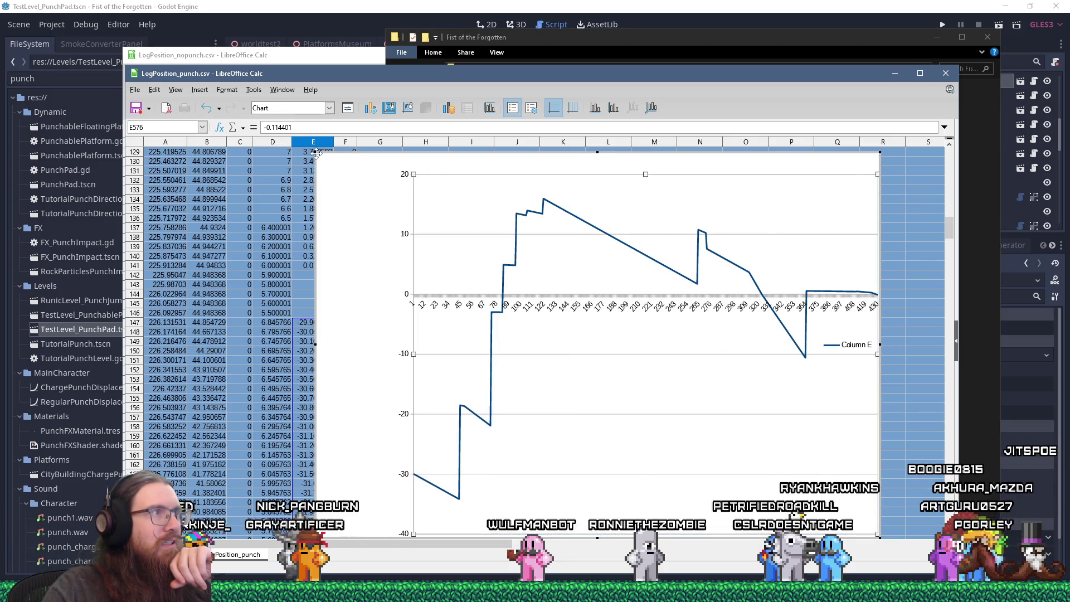
{"action": "left_click_drag", "start_coordinate": [581, 195], "coordinate": [1027, 205]}
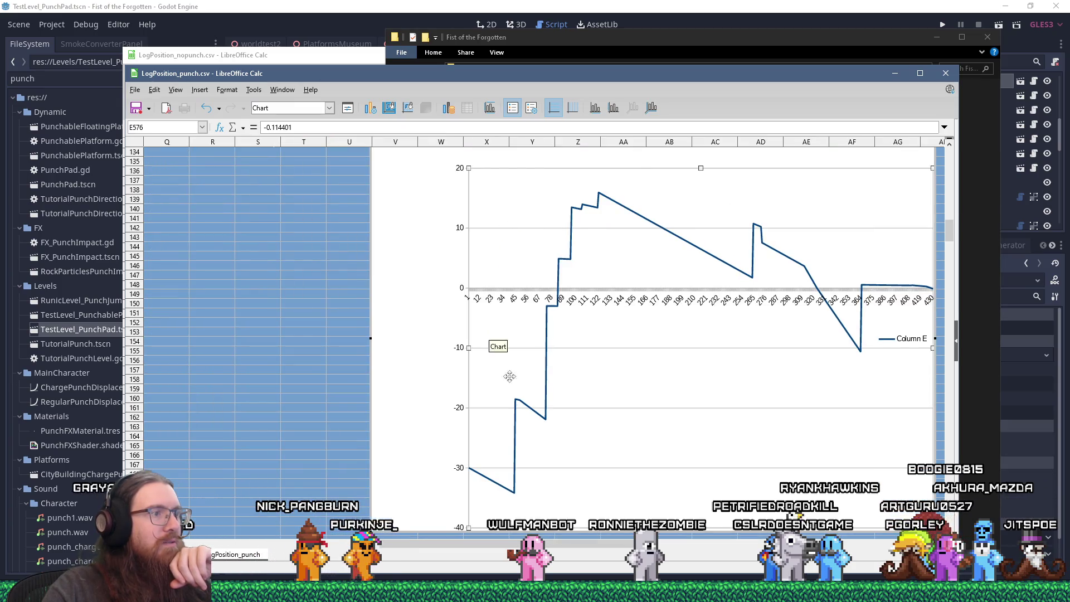
{"action": "left_click_drag", "start_coordinate": [611, 541], "coordinate": [385, 506]}
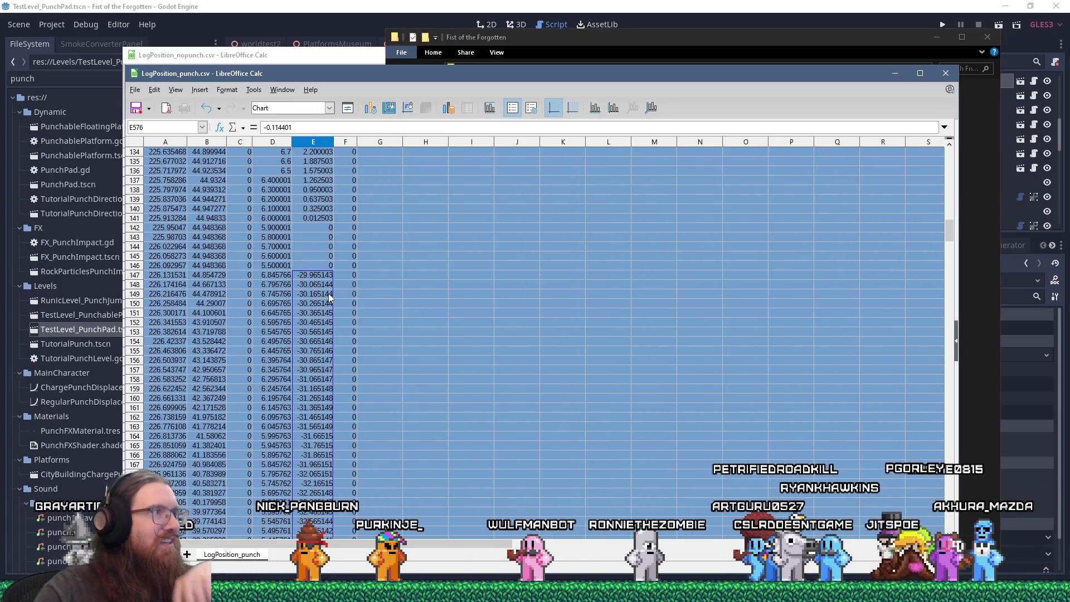
Select D147:E587 and start a new chart from it via Insert > Chart
{"action": "left_click", "coordinate": [273, 275]}
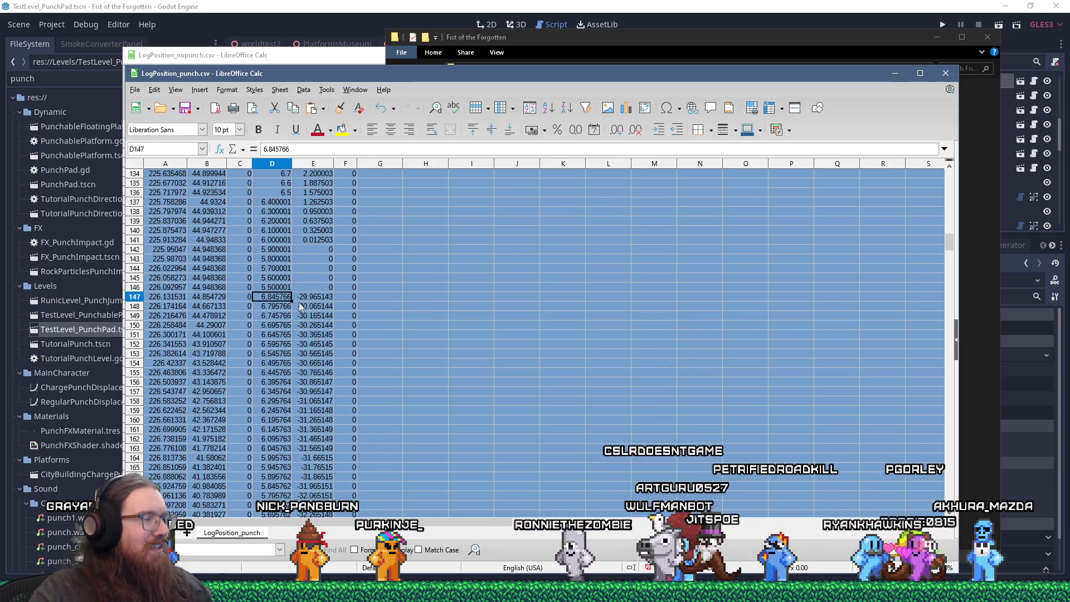
{"action": "scroll", "coordinate": [304, 308], "scroll_direction": "down", "scroll_amount": 5}
{"action": "scroll", "coordinate": [304, 308], "scroll_direction": "down", "scroll_amount": 20}
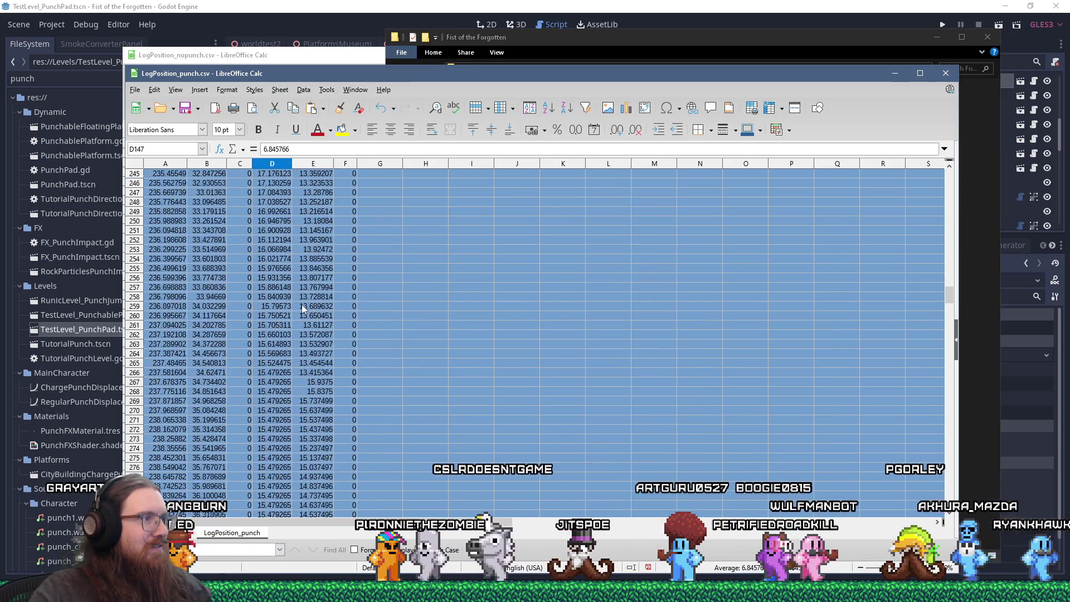
{"action": "scroll", "coordinate": [303, 308], "scroll_direction": "down", "scroll_amount": 20}
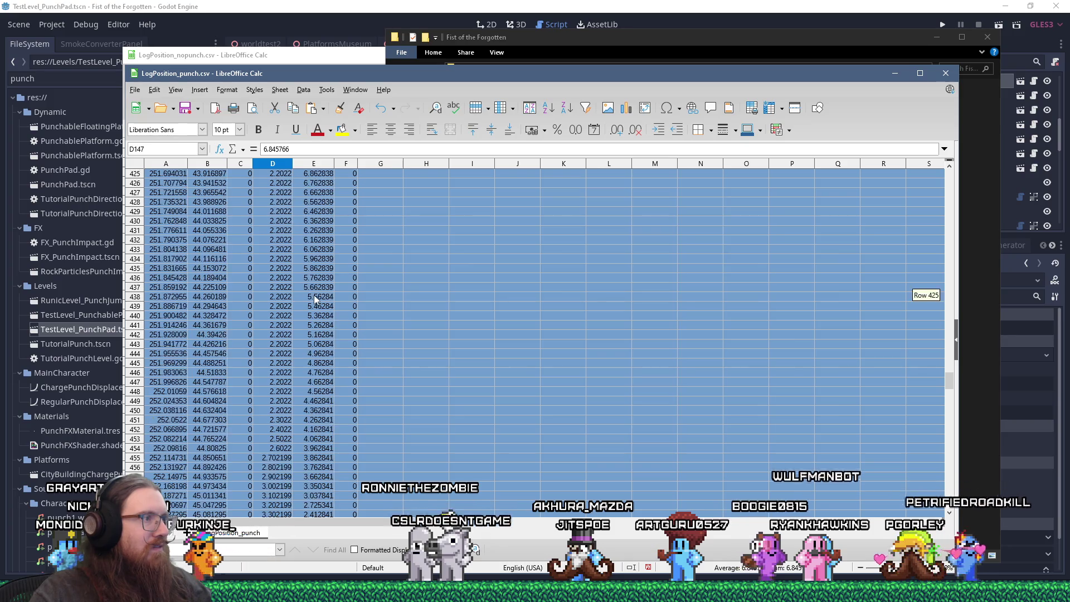
{"action": "scroll", "coordinate": [313, 299], "scroll_direction": "down", "scroll_amount": 20}
{"action": "scroll", "coordinate": [314, 298], "scroll_direction": "down", "scroll_amount": 20}
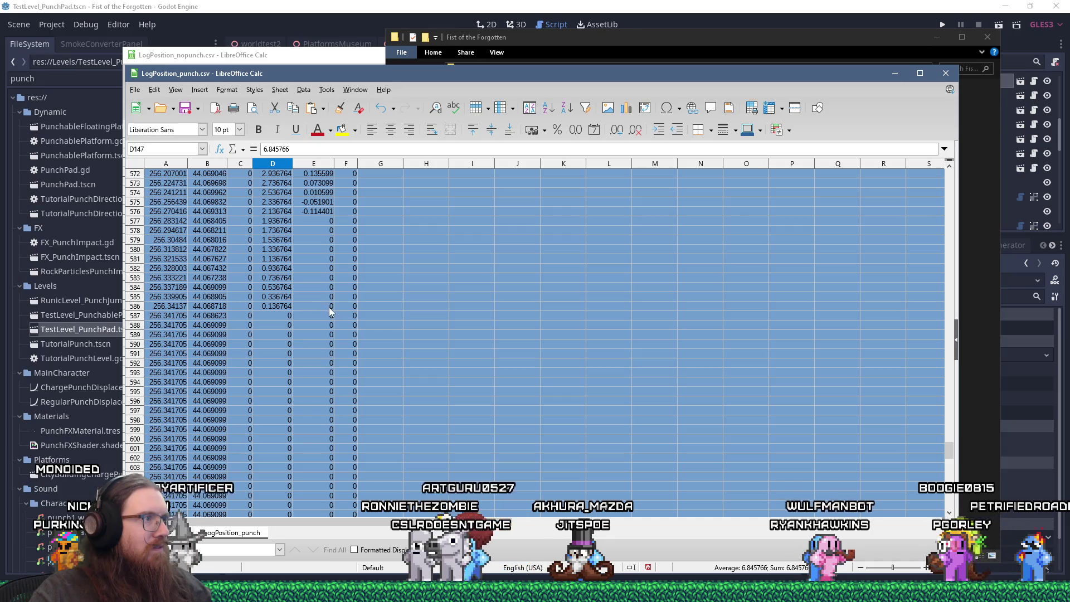
{"action": "left_click", "coordinate": [330, 313], "text": "shift"}
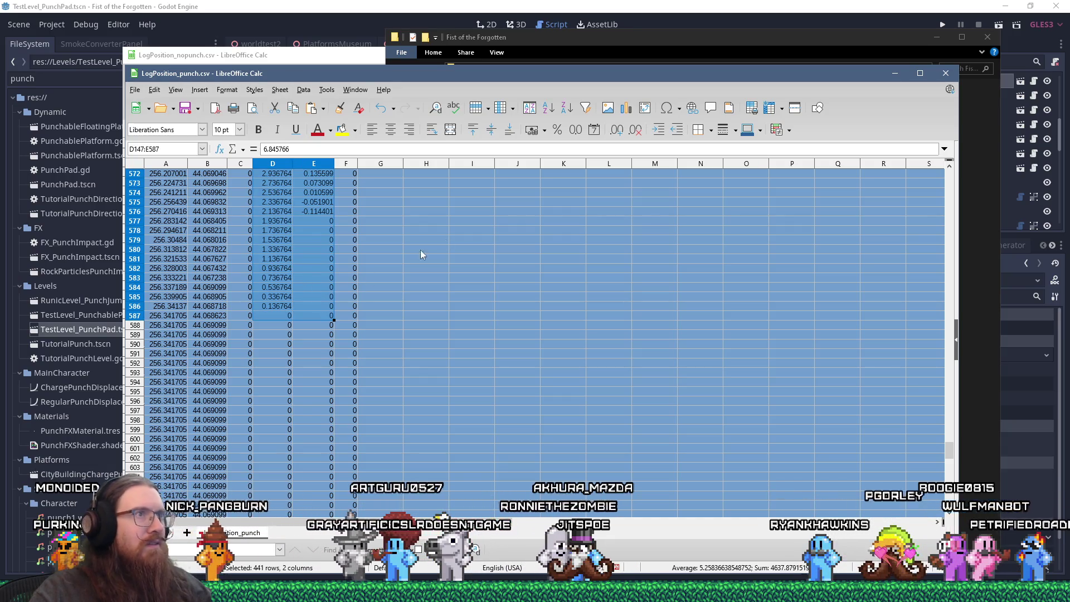
{"action": "left_click", "coordinate": [624, 109]}
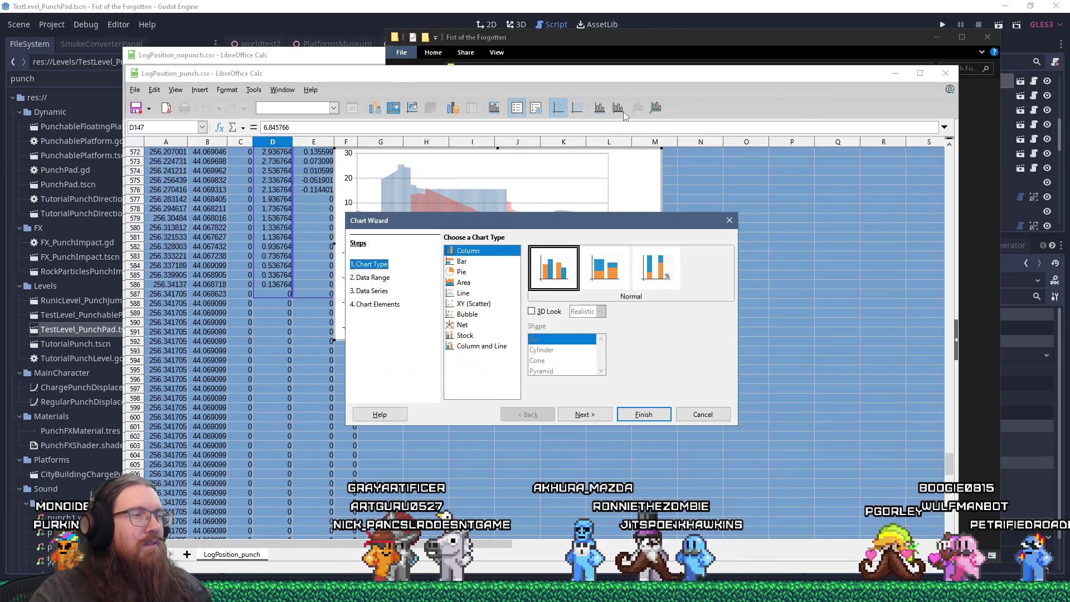
Create a Lines Only chart of Columns D and E for rows 147–587, then enlarge it
{"action": "left_click", "coordinate": [463, 293]}
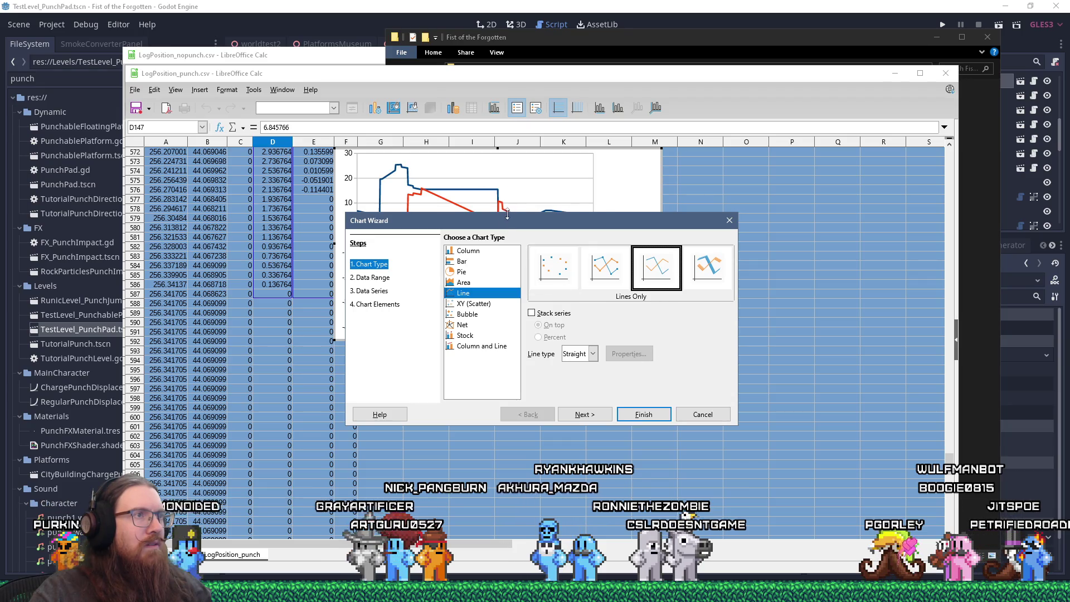
{"action": "left_click_drag", "start_coordinate": [511, 221], "coordinate": [600, 288]}
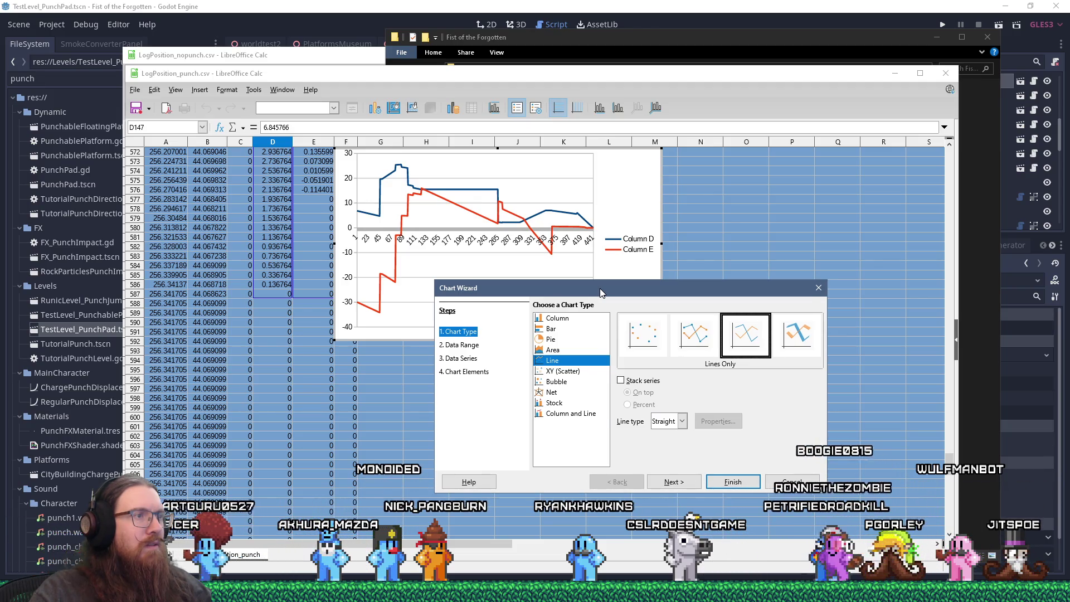
{"action": "left_click", "coordinate": [461, 345]}
{"action": "left_click", "coordinate": [461, 358]}
{"action": "left_click", "coordinate": [465, 371]}
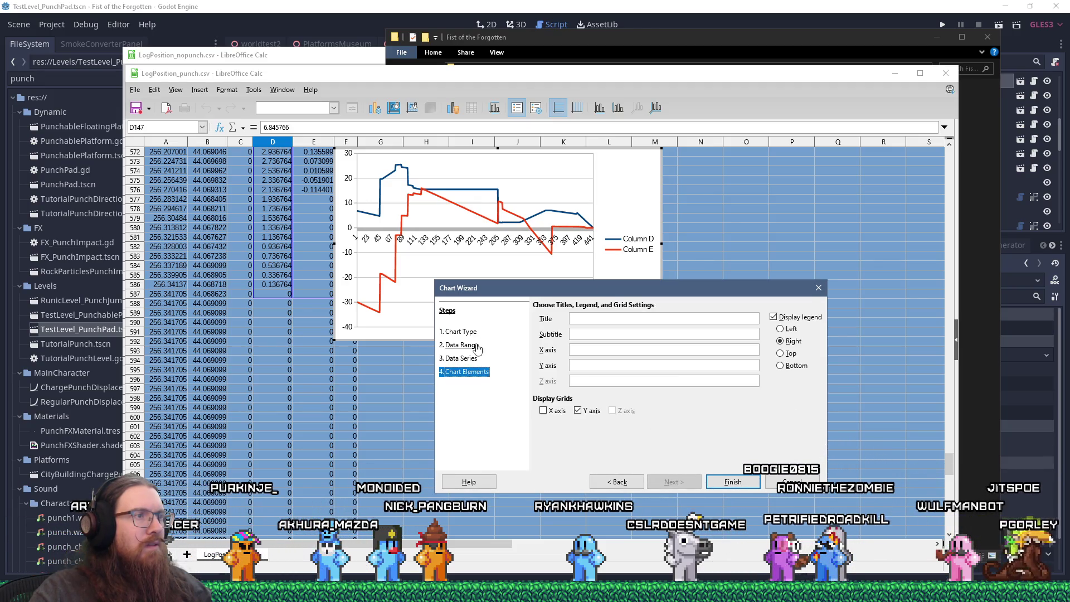
{"action": "left_click", "coordinate": [472, 332]}
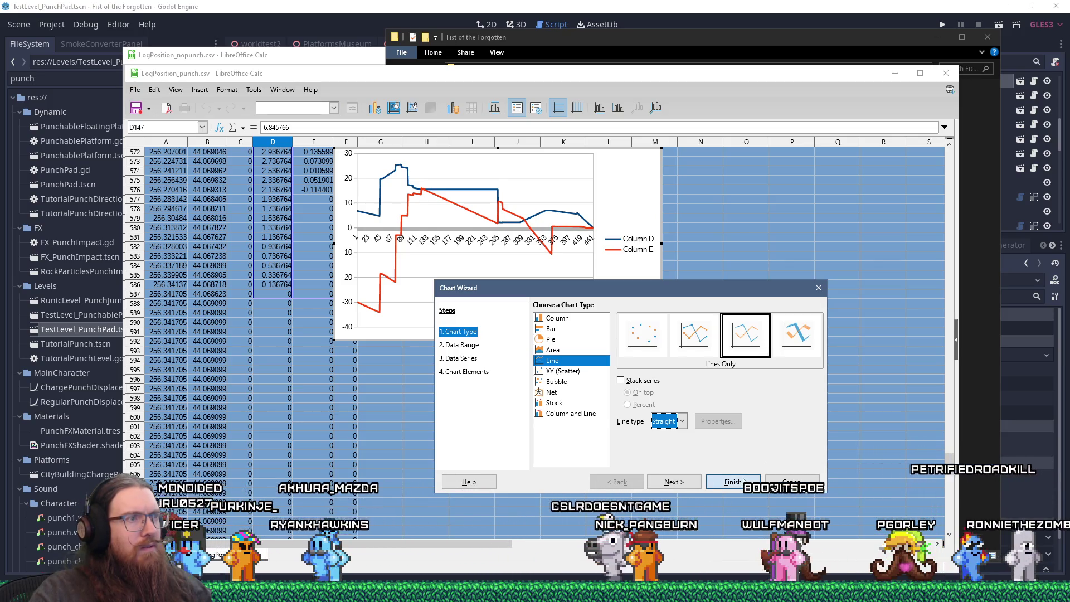
{"action": "left_click", "coordinate": [744, 482]}
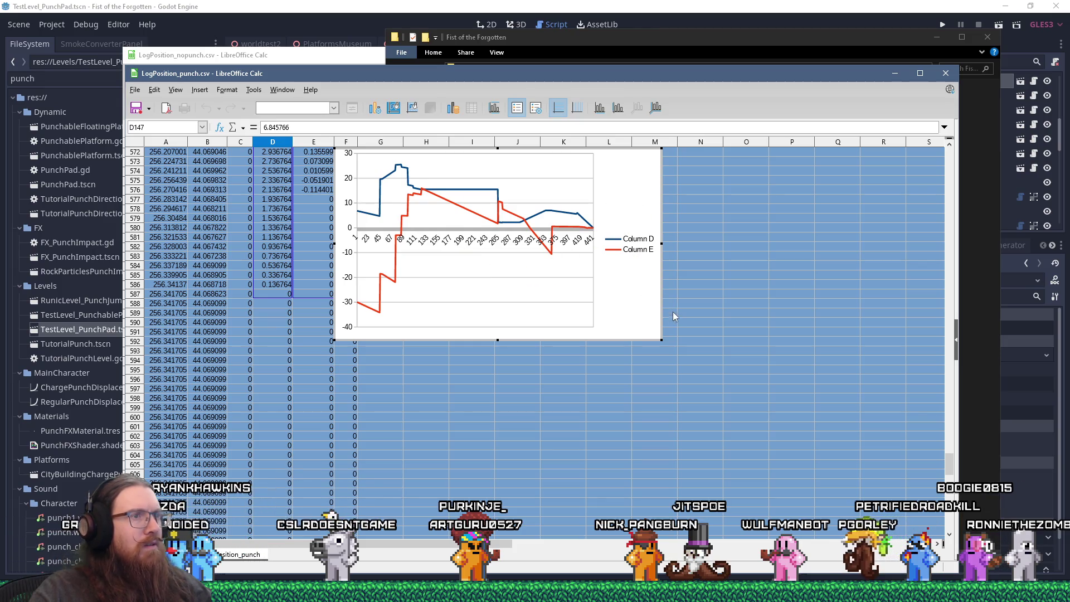
{"action": "left_click_drag", "start_coordinate": [905, 495], "coordinate": [931, 502]}
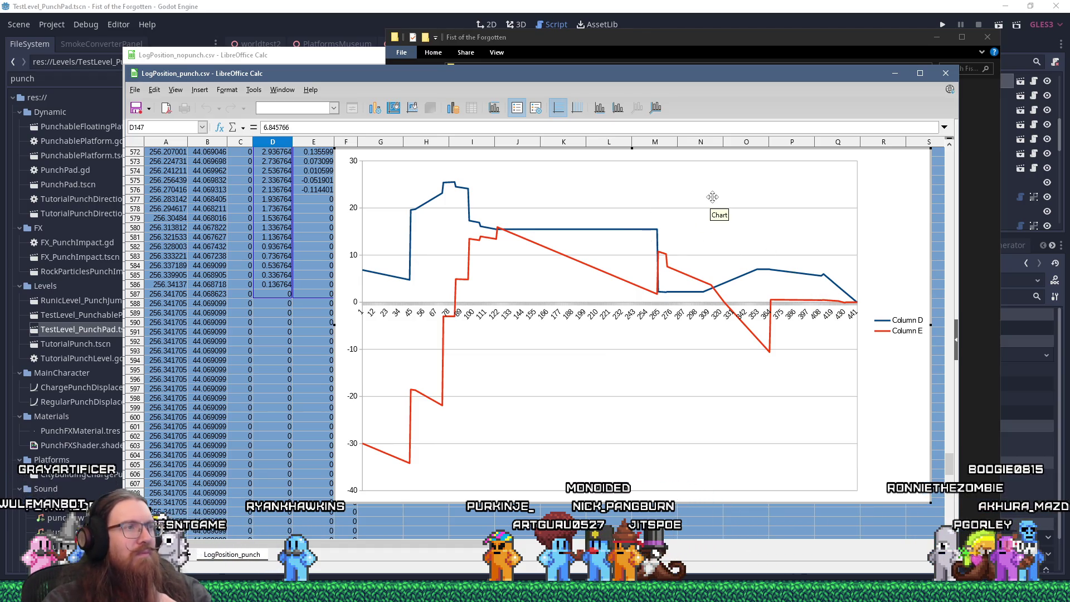
Bring forward File Explorer showing the Fist of the Forgotten folder with LogPosition CSV logs
{"action": "left_click", "coordinate": [630, 41]}
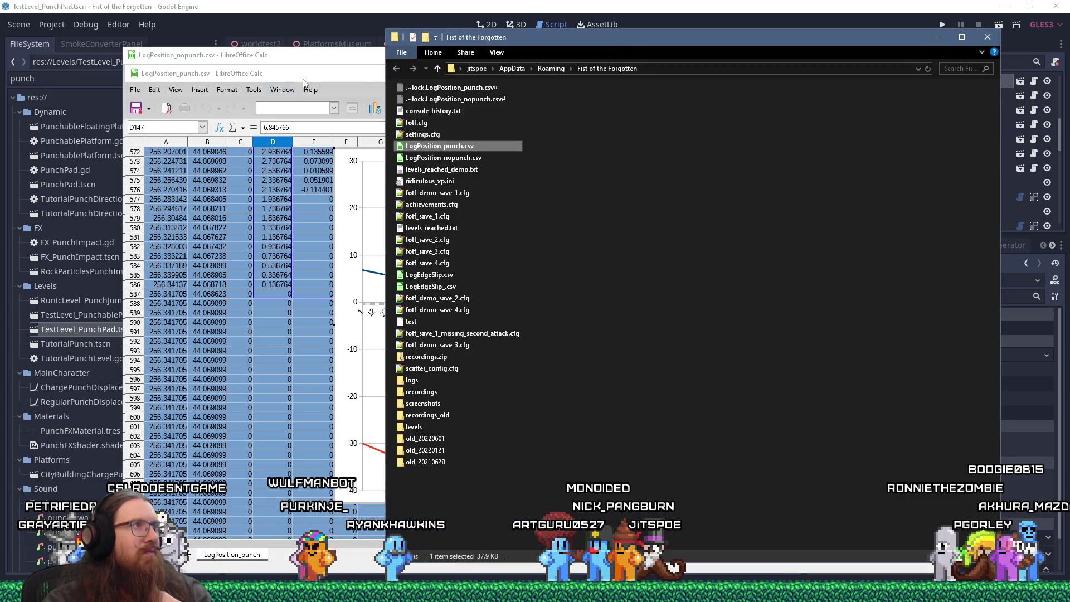
{"action": "left_click", "coordinate": [302, 84]}
{"action": "left_click", "coordinate": [340, 56]}
{"action": "scroll", "coordinate": [405, 284], "scroll_direction": "down", "scroll_amount": 20}
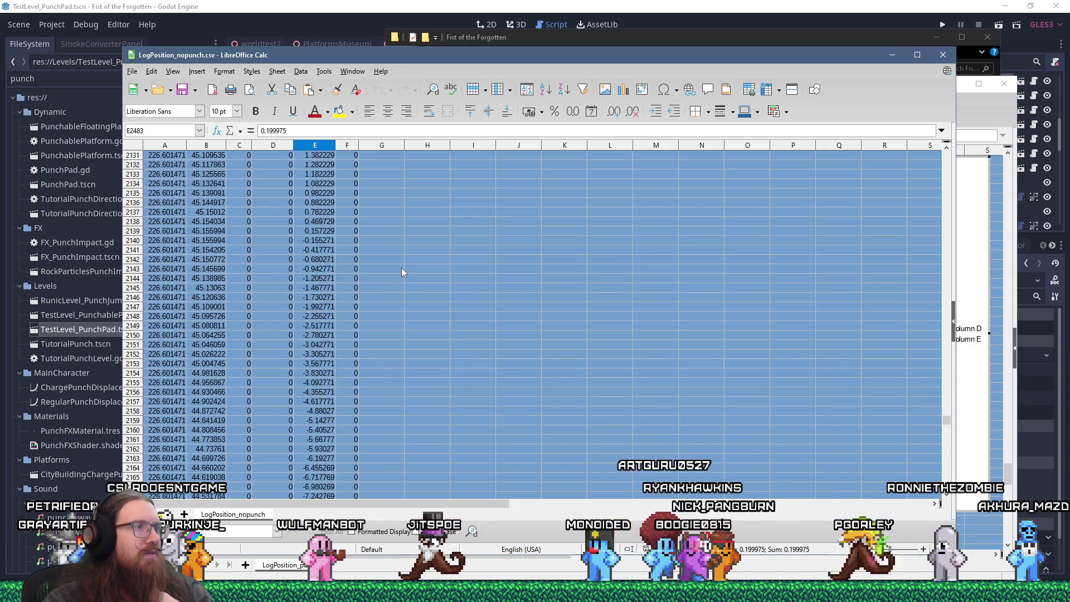
{"action": "scroll", "coordinate": [401, 272], "scroll_direction": "down", "scroll_amount": 20}
{"action": "left_click_drag", "start_coordinate": [946, 432], "coordinate": [939, 477]}
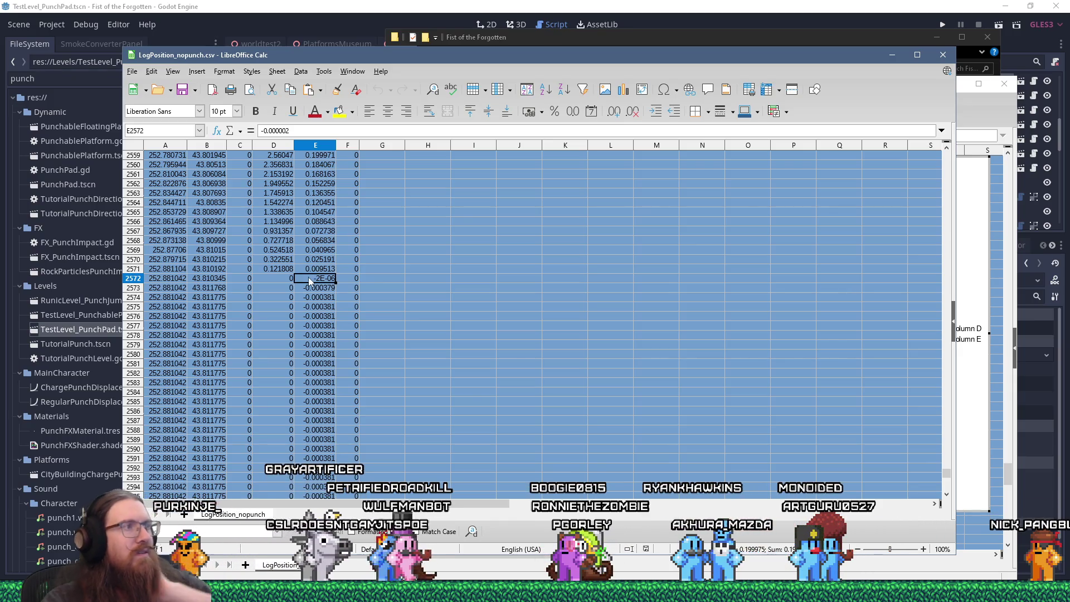
{"action": "scroll", "coordinate": [285, 266], "scroll_direction": "up", "scroll_amount": 20}
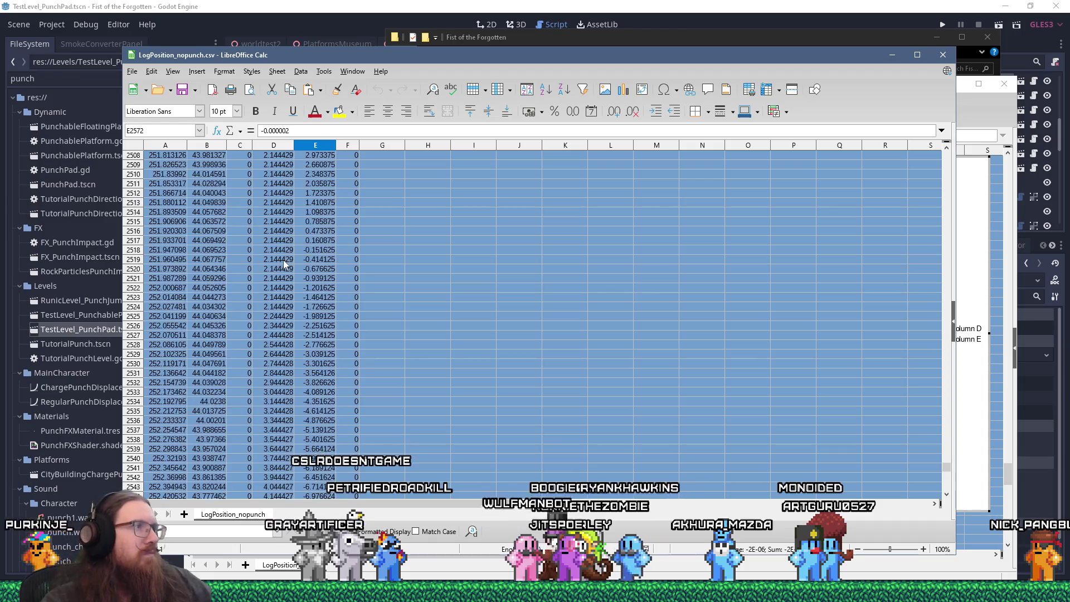
{"action": "scroll", "coordinate": [284, 260], "scroll_direction": "up", "scroll_amount": 20}
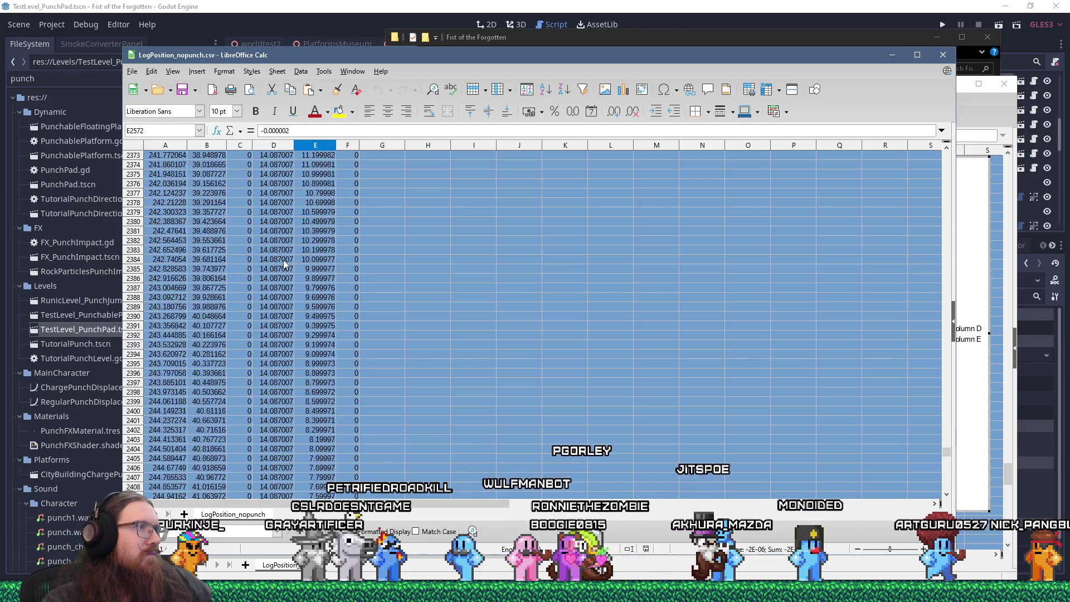
{"action": "scroll", "coordinate": [283, 259], "scroll_direction": "up", "scroll_amount": 20}
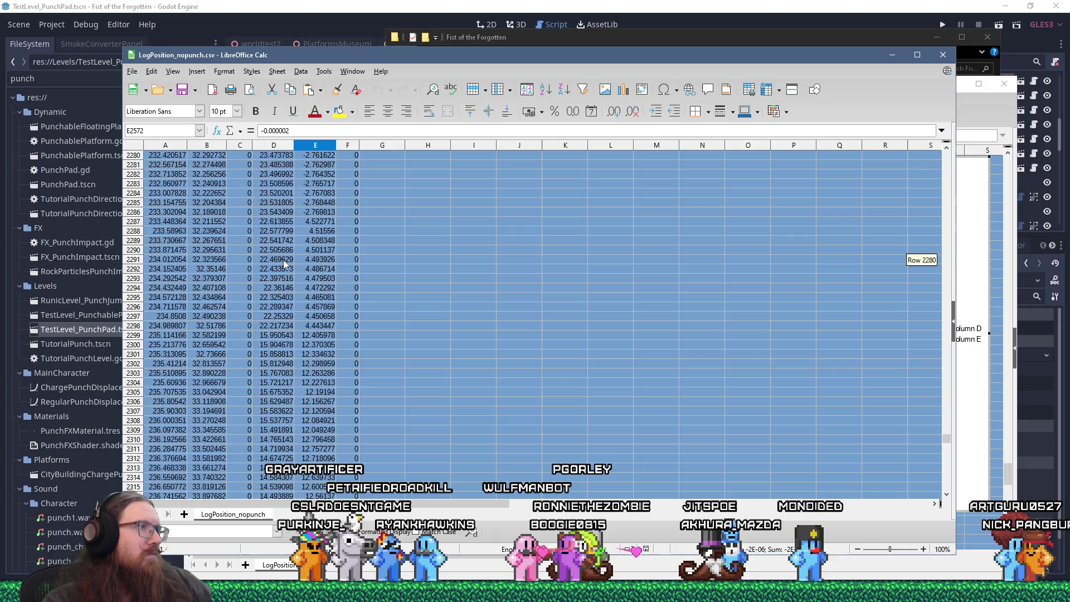
{"action": "scroll", "coordinate": [283, 259], "scroll_direction": "up", "scroll_amount": 18}
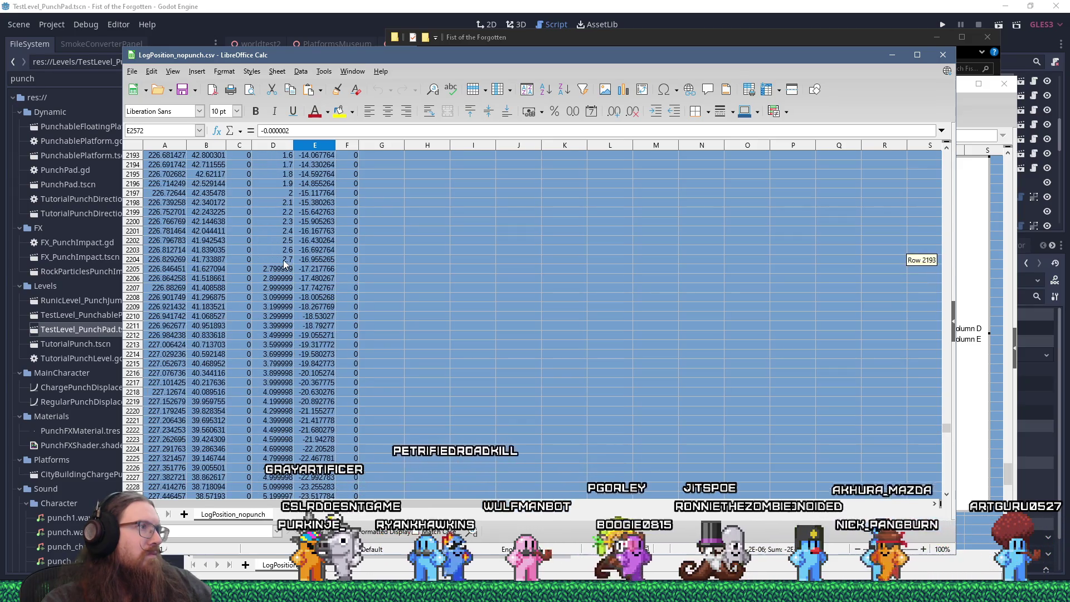
{"action": "scroll", "coordinate": [284, 264], "scroll_direction": "up", "scroll_amount": 11}
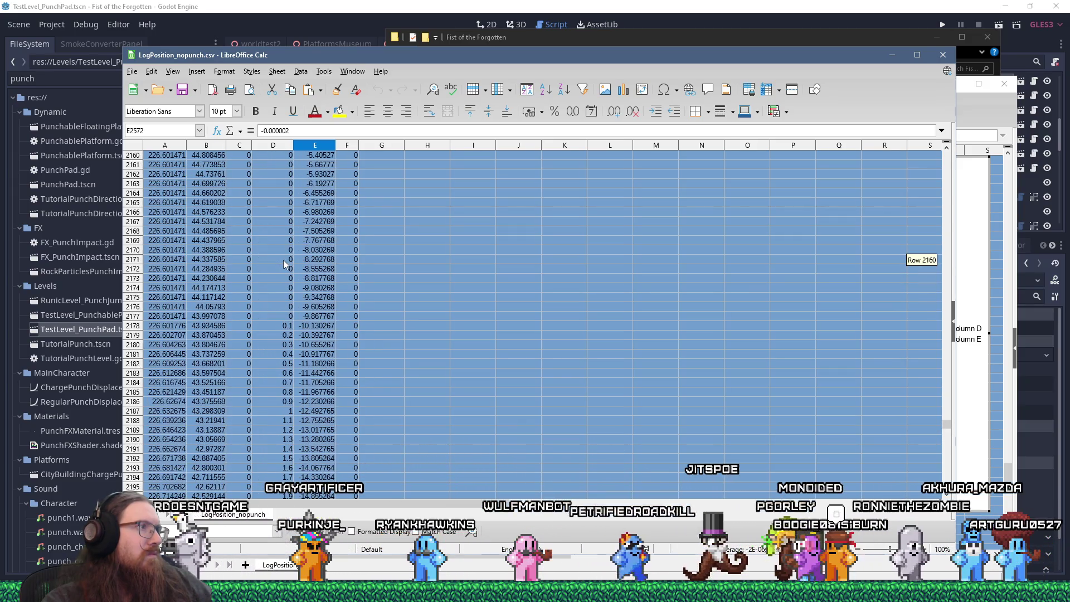
{"action": "scroll", "coordinate": [283, 263], "scroll_direction": "up", "scroll_amount": 12}
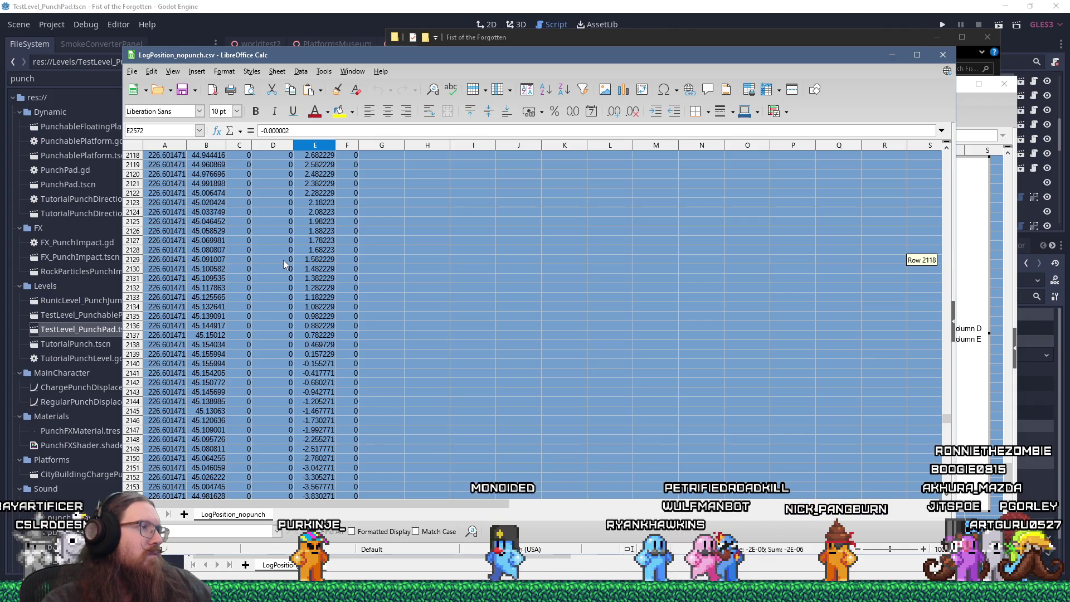
{"action": "scroll", "coordinate": [285, 263], "scroll_direction": "up", "scroll_amount": 2}
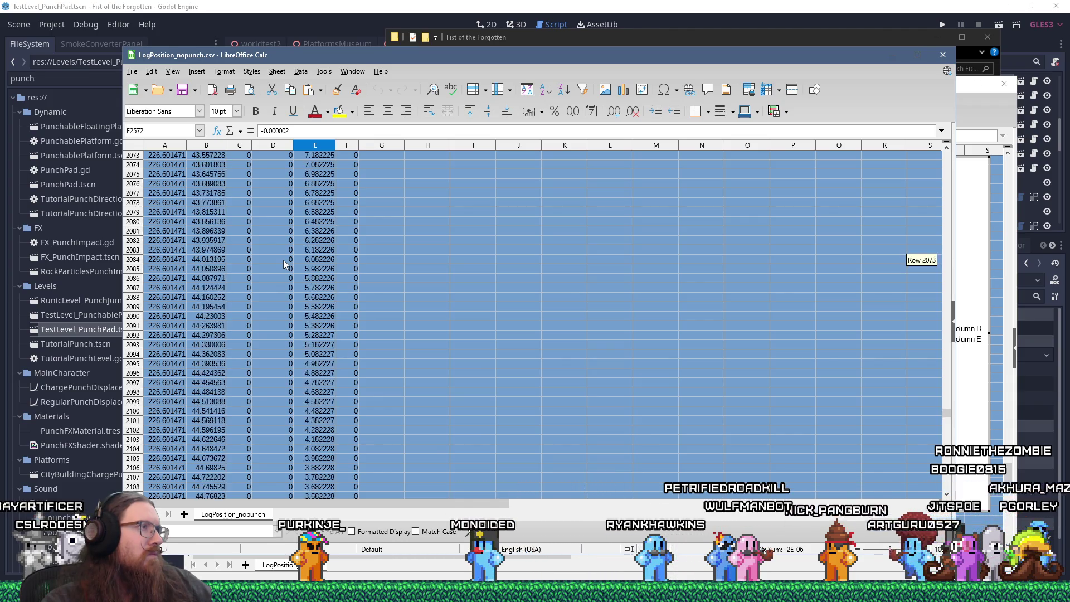
{"action": "scroll", "coordinate": [284, 264], "scroll_direction": "up", "scroll_amount": 11}
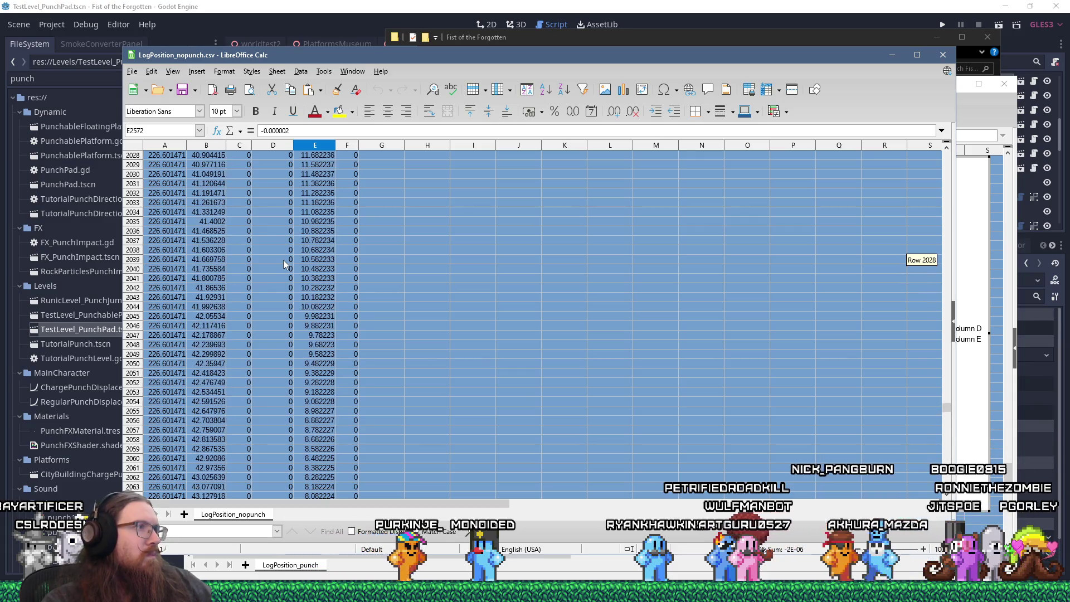
{"action": "scroll", "coordinate": [283, 260], "scroll_direction": "up", "scroll_amount": 5}
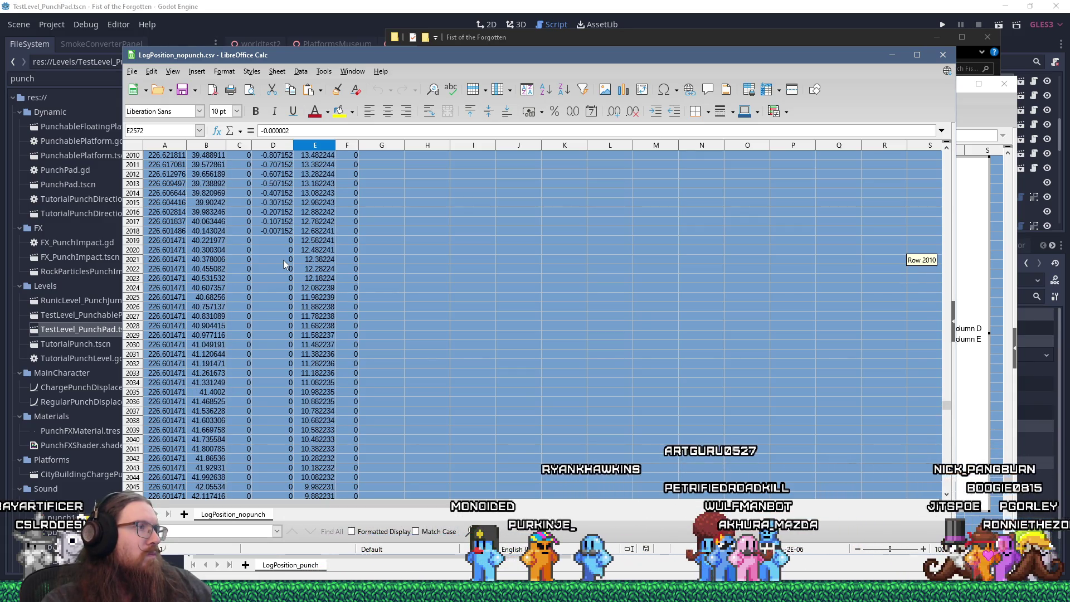
{"action": "scroll", "coordinate": [283, 260], "scroll_direction": "up", "scroll_amount": 8}
{"action": "scroll", "coordinate": [283, 265], "scroll_direction": "up", "scroll_amount": 5}
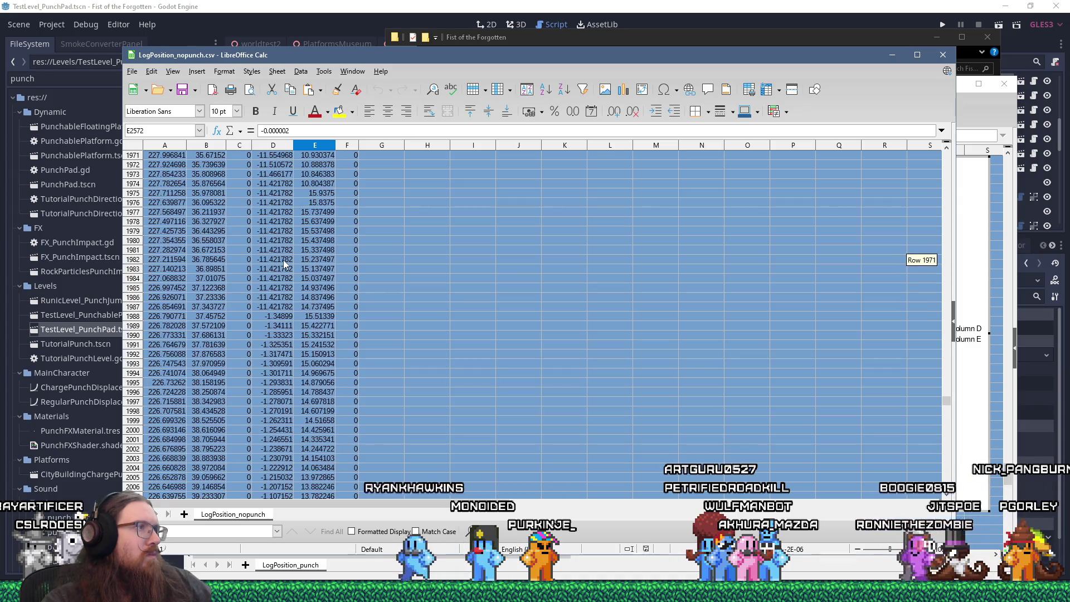
{"action": "scroll", "coordinate": [283, 264], "scroll_direction": "up", "scroll_amount": 6}
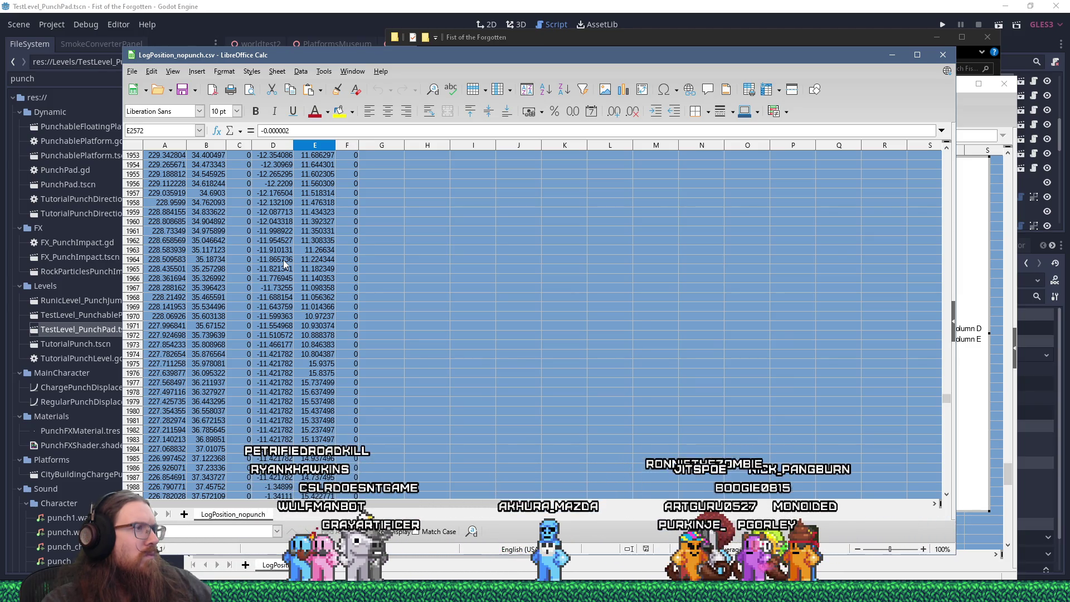
{"action": "scroll", "coordinate": [283, 260], "scroll_direction": "up", "scroll_amount": 3}
{"action": "scroll", "coordinate": [283, 264], "scroll_direction": "up", "scroll_amount": 7}
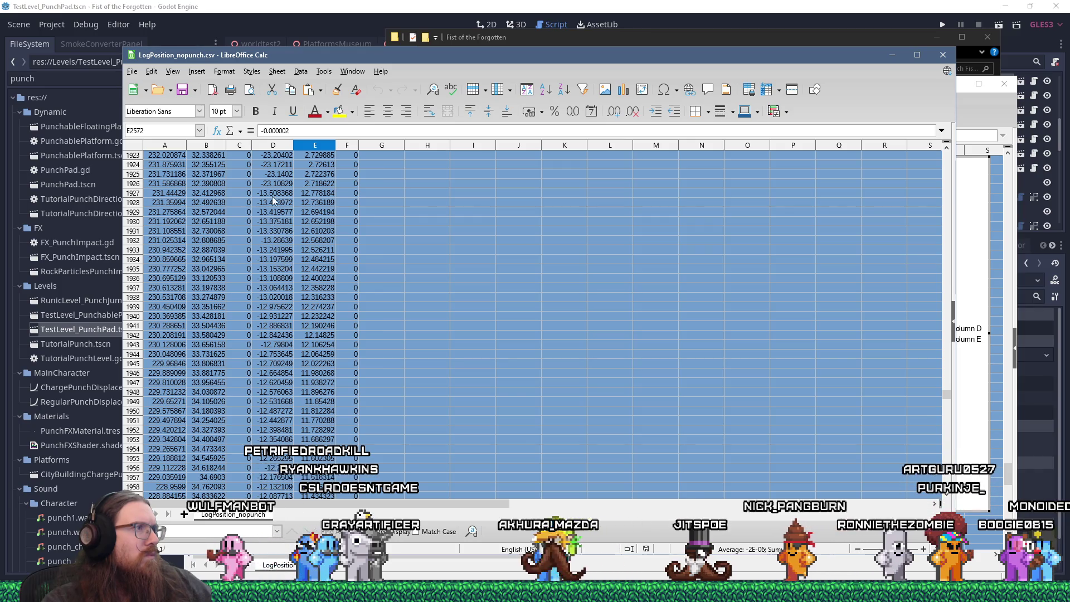
{"action": "left_click", "coordinate": [258, 174], "text": "shift"}
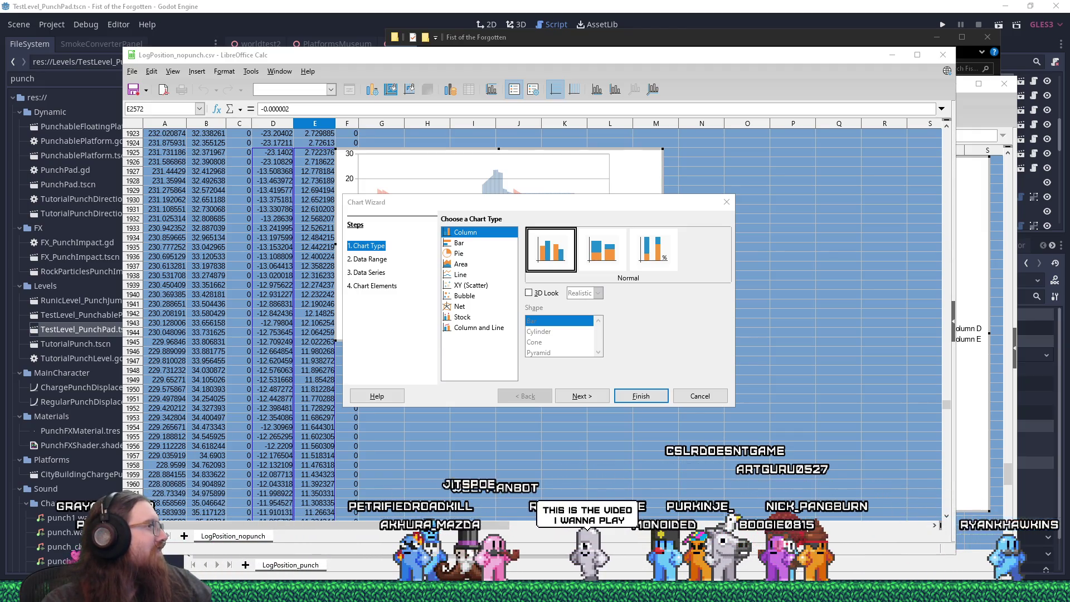
Switch to the browser showing the YouTube 'Red hats' video
{"action": "key", "text": "alt+Tab"}
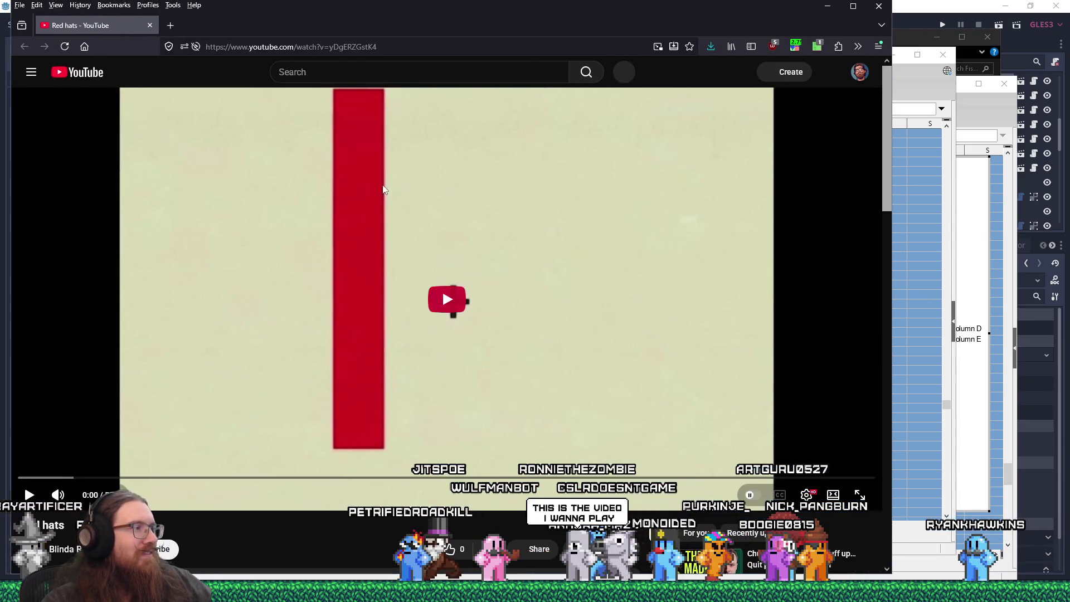
Start the Red hats video, skip past the warning, check the speed extension, and resume
{"action": "left_click", "coordinate": [438, 275]}
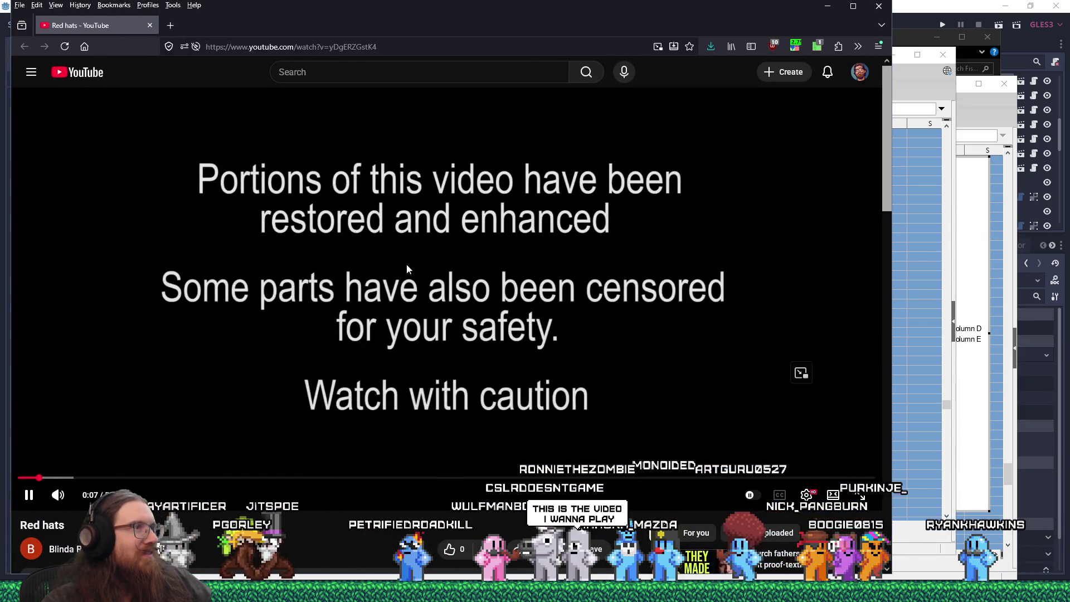
{"action": "left_click", "coordinate": [92, 478]}
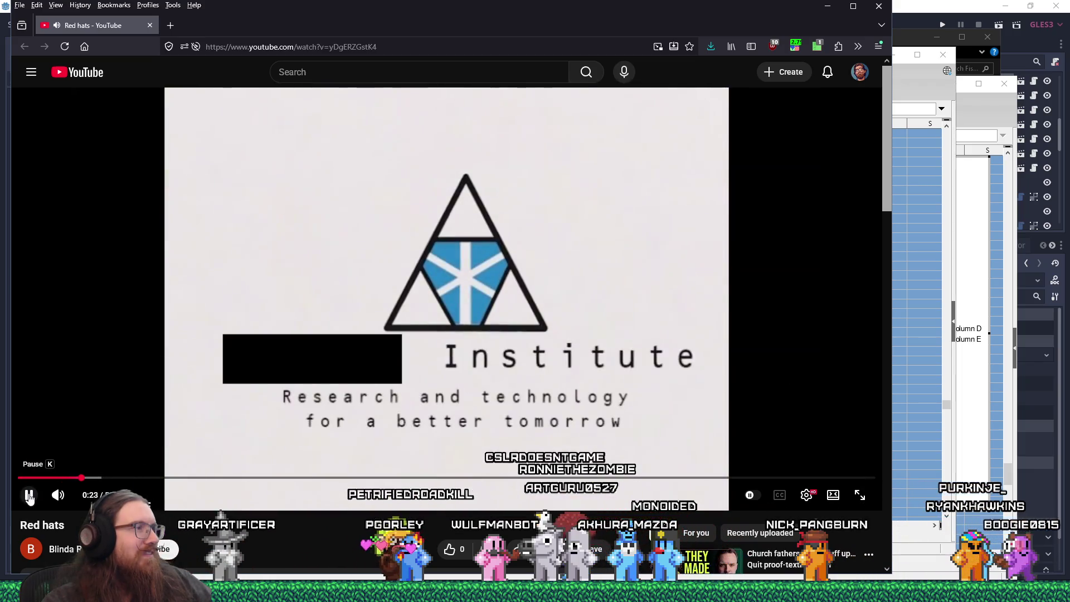
{"action": "left_click", "coordinate": [29, 496]}
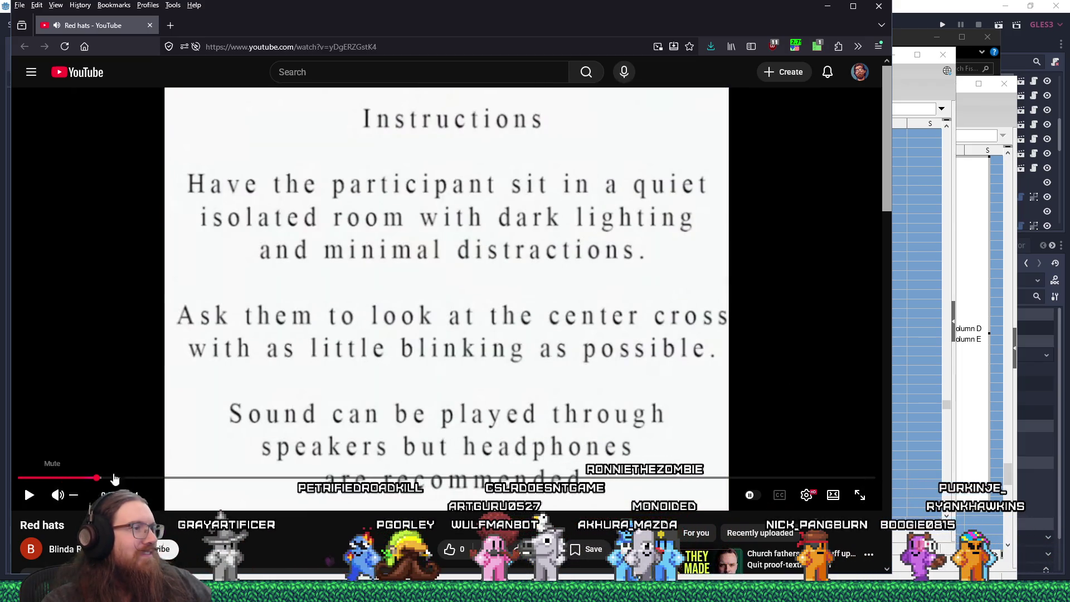
{"action": "left_click", "coordinate": [795, 47]}
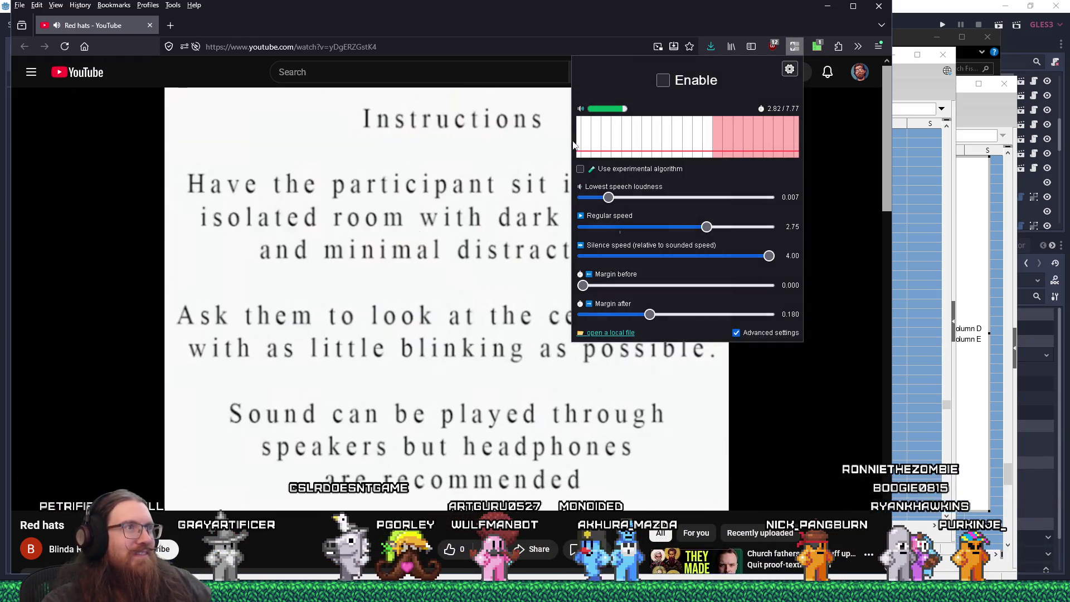
{"action": "left_click", "coordinate": [28, 501]}
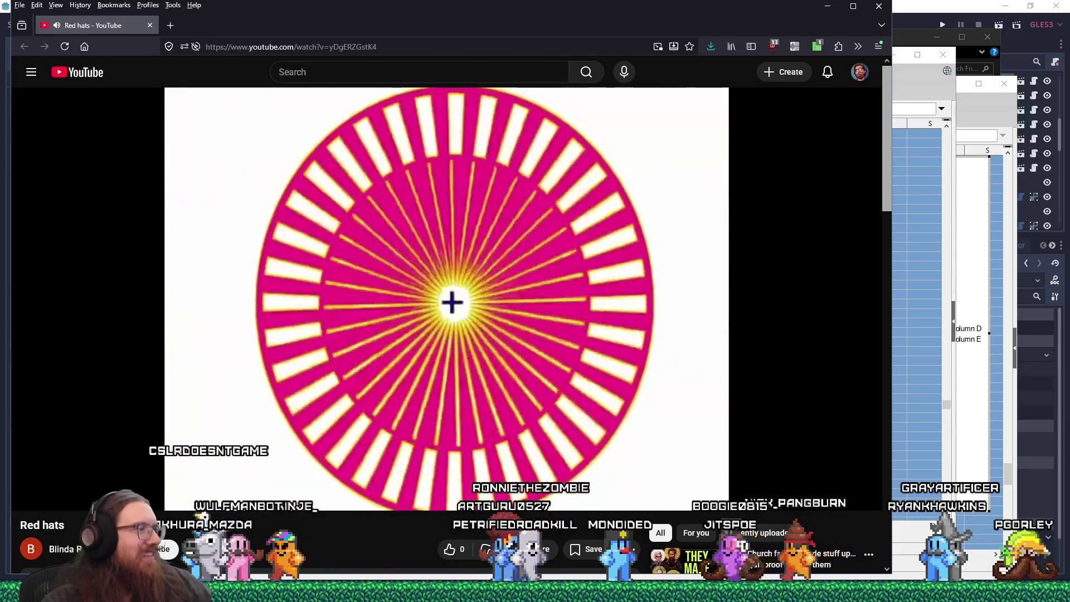
{"action": "scroll", "coordinate": [446, 301], "scroll_direction": "down", "scroll_amount": 2}
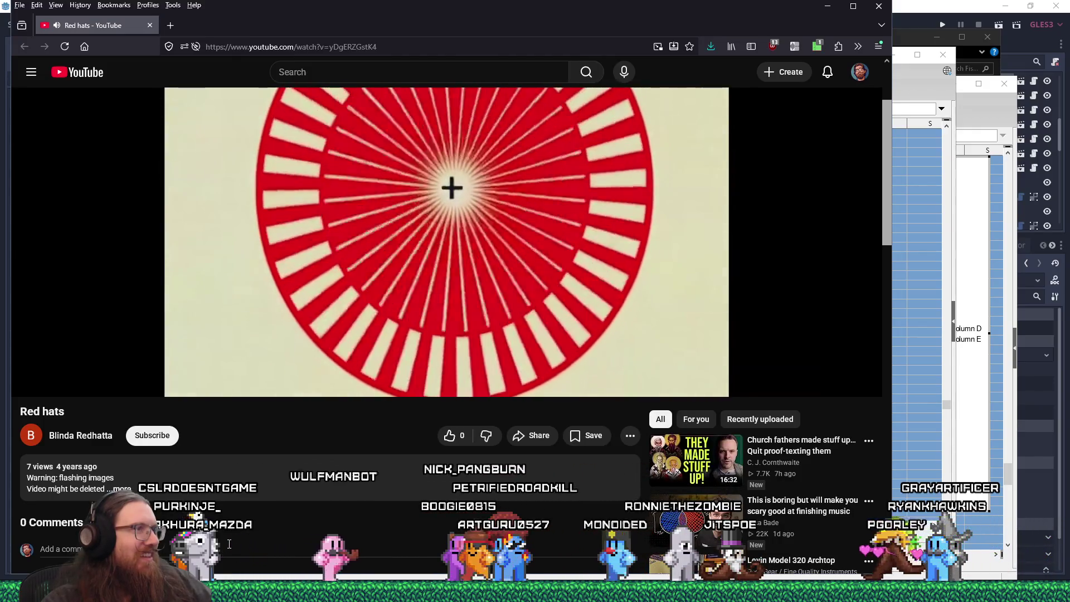
Jump the Red hats video forward to 1:29, then 1:46, then 2:18
{"action": "scroll", "coordinate": [229, 545], "scroll_direction": "up", "scroll_amount": 2}
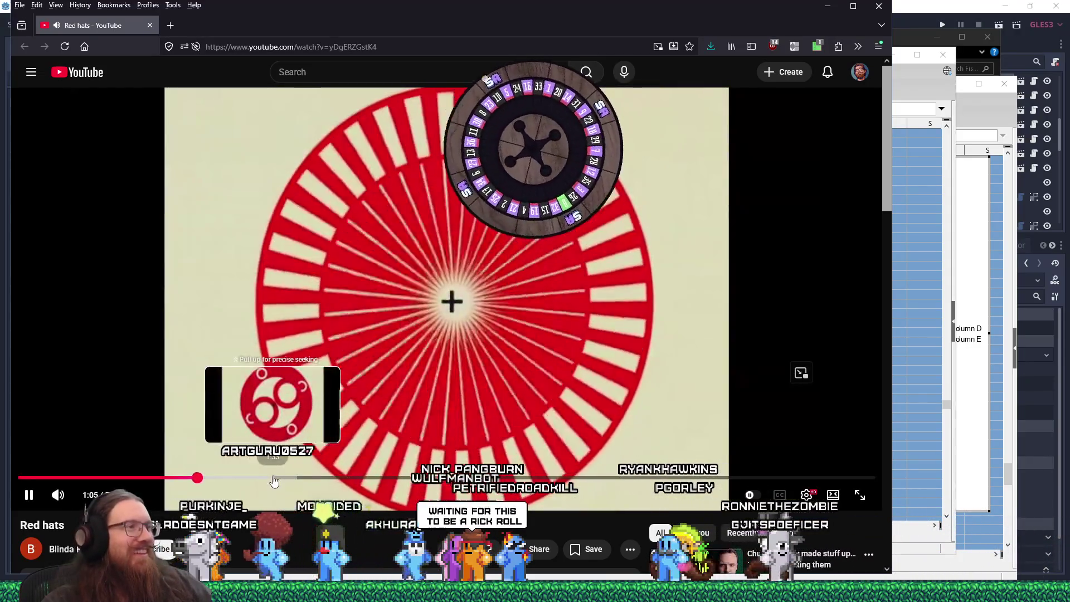
{"action": "left_click", "coordinate": [261, 479]}
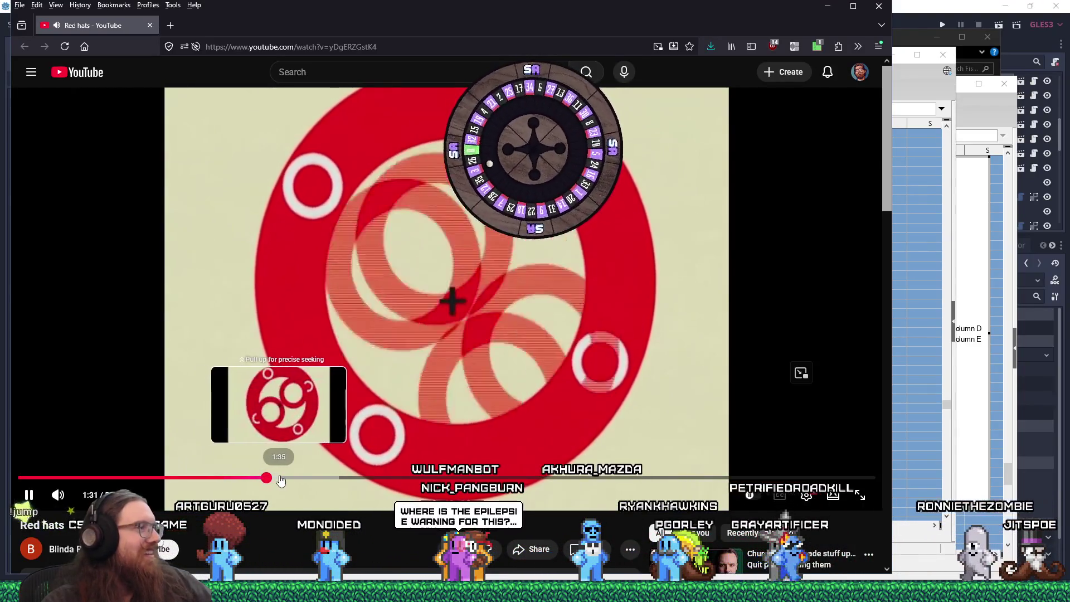
{"action": "left_click", "coordinate": [306, 480]}
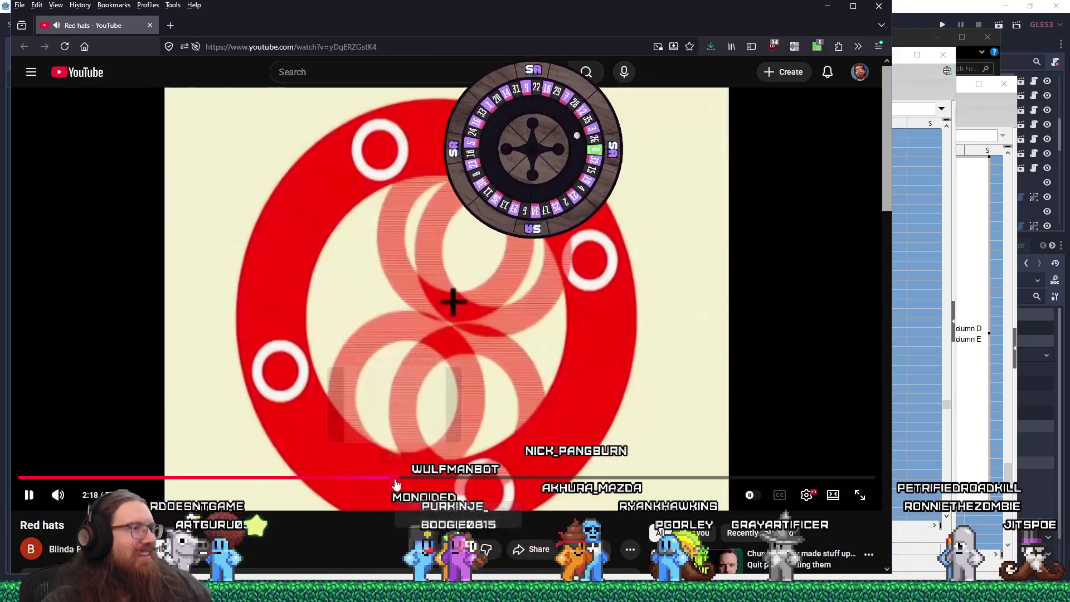
{"action": "left_click", "coordinate": [395, 478]}
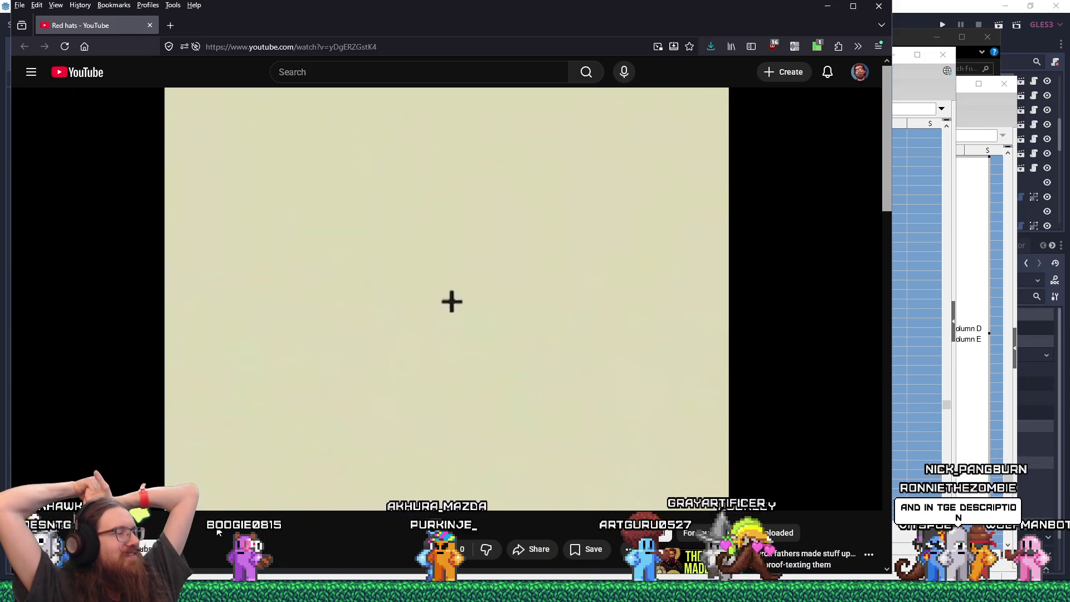
{"action": "scroll", "coordinate": [228, 531], "scroll_direction": "down", "scroll_amount": 3}
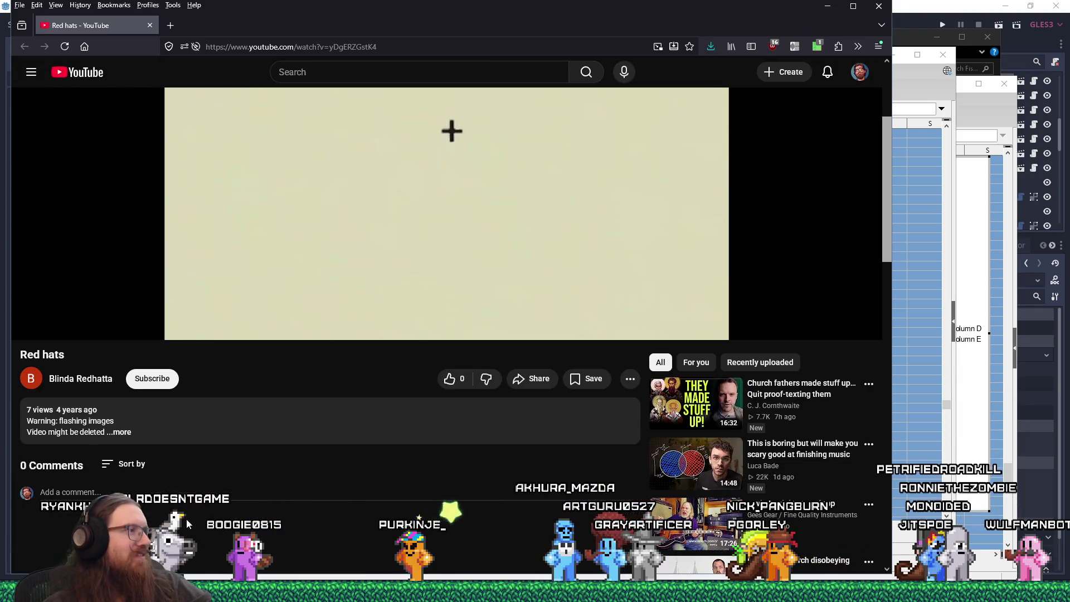
Jump the Red hats video to 4:25 and play it, then switch back to Calc's Chart Wizard
{"action": "left_click", "coordinate": [127, 431]}
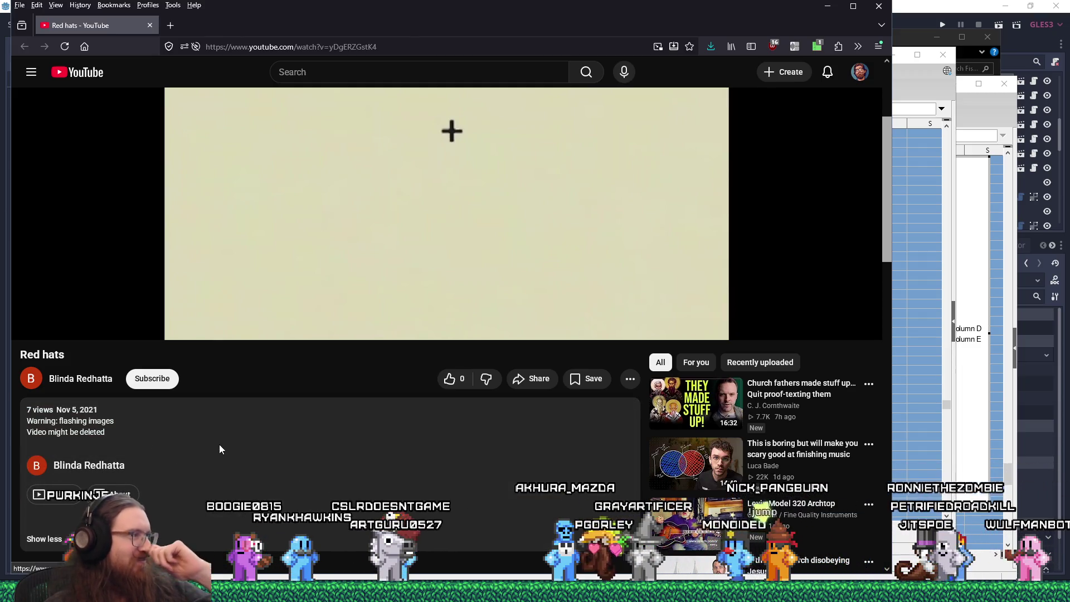
{"action": "mouse_move", "coordinate": [346, 326]}
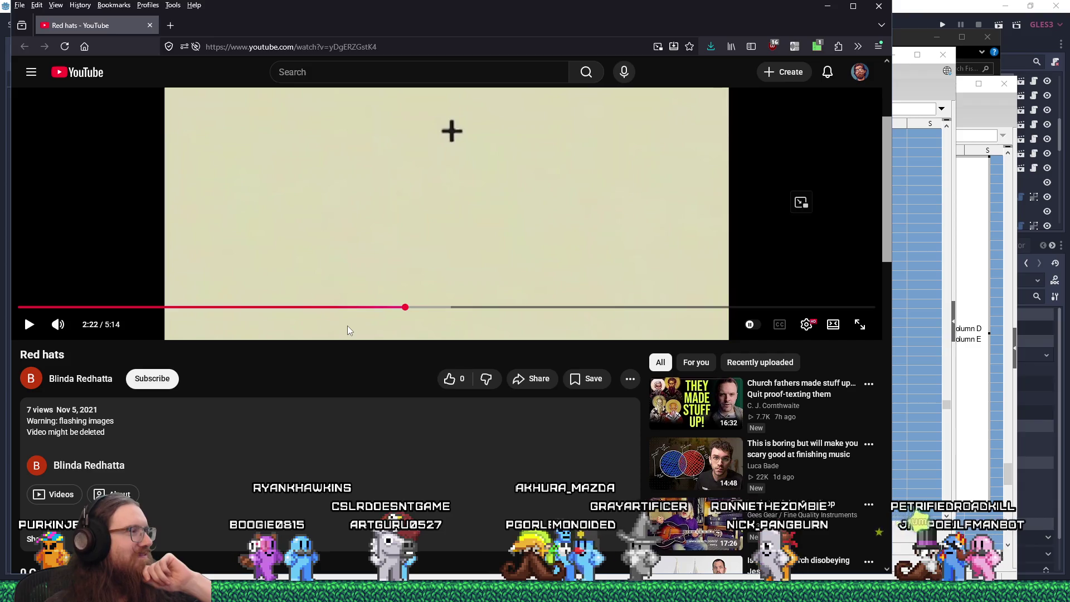
{"action": "left_click_drag", "start_coordinate": [743, 310], "coordinate": [743, 311]}
{"action": "left_click", "coordinate": [29, 325]}
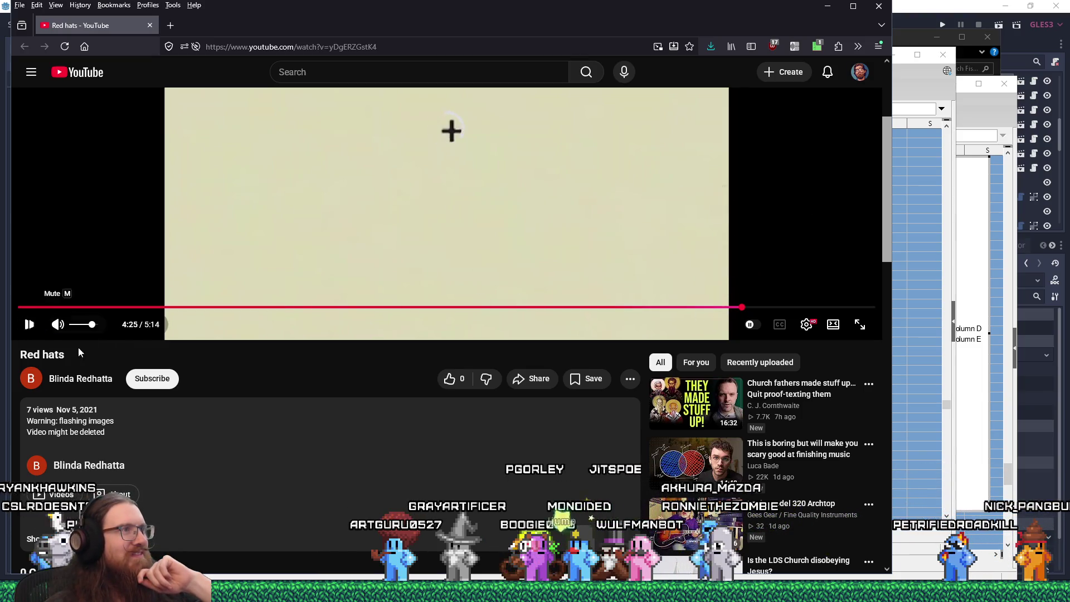
{"action": "double_click", "coordinate": [163, 365]}
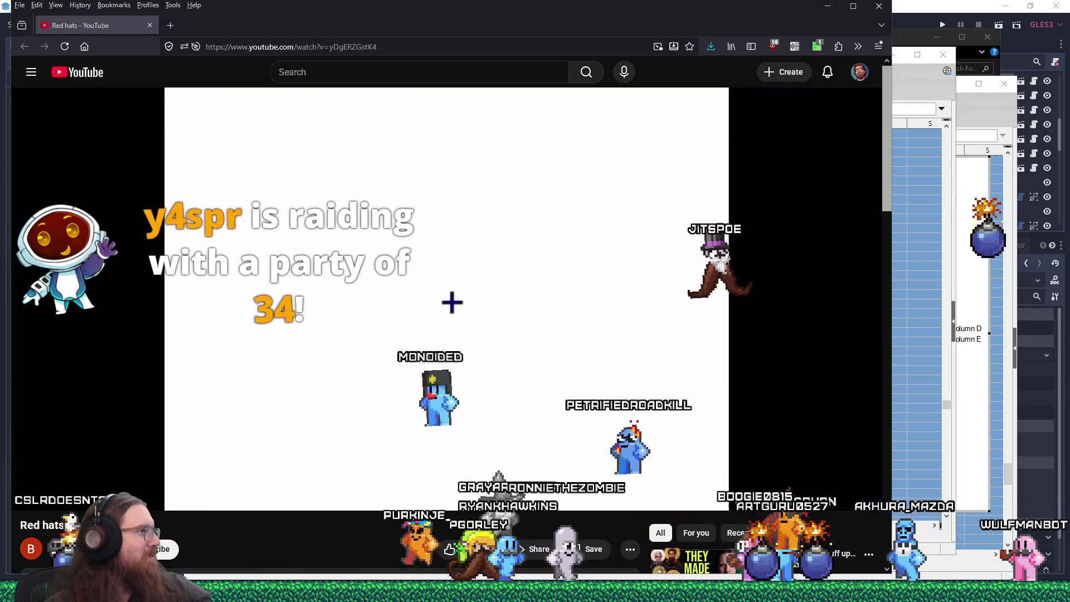
{"action": "key", "text": "alt+Tab"}
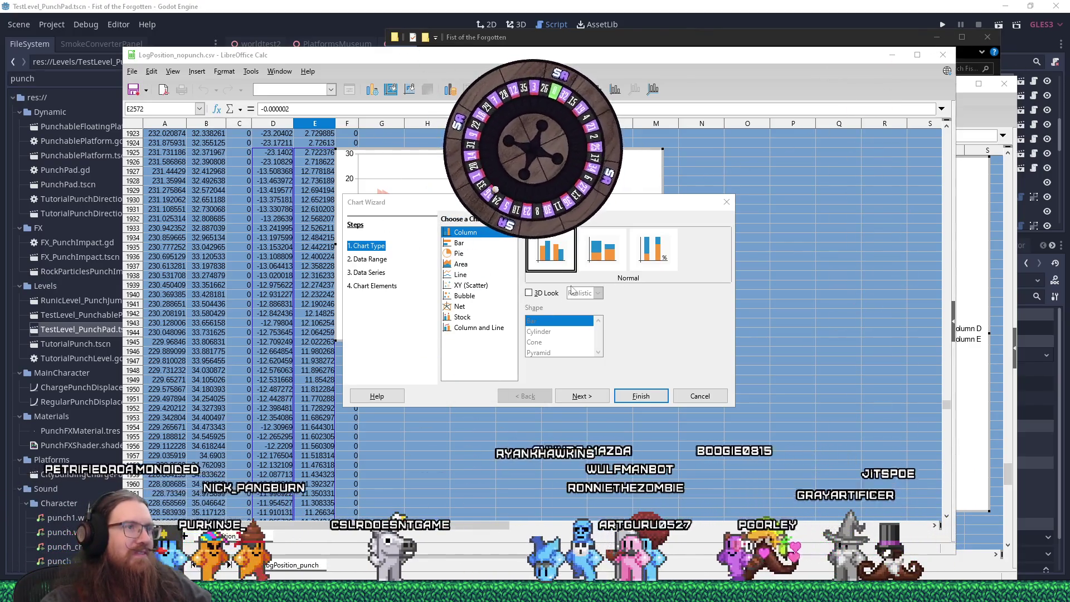
Insert a Lines Only chart of columns D and E from LogPosition_nopunch.csv and exit chart editing
{"action": "left_click", "coordinate": [460, 274]}
{"action": "left_click", "coordinate": [653, 249]}
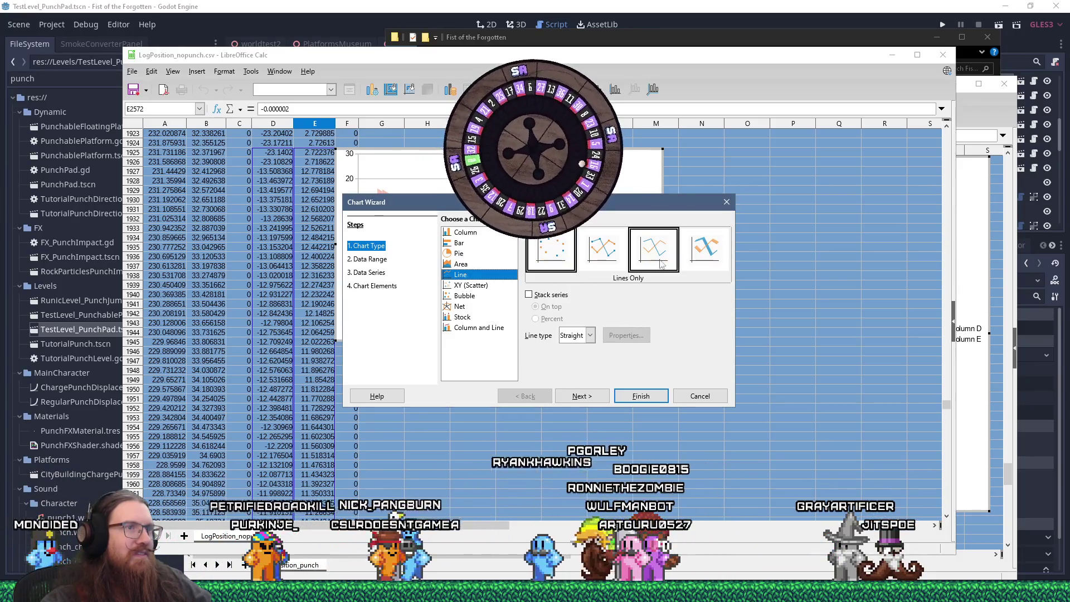
{"action": "left_click", "coordinate": [640, 397]}
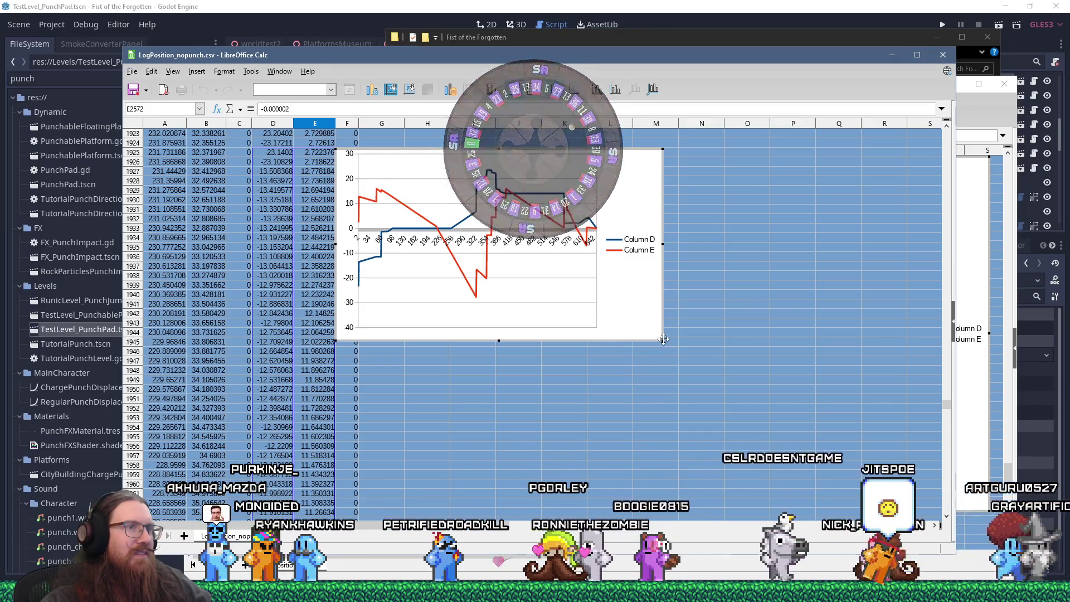
{"action": "left_click", "coordinate": [693, 368]}
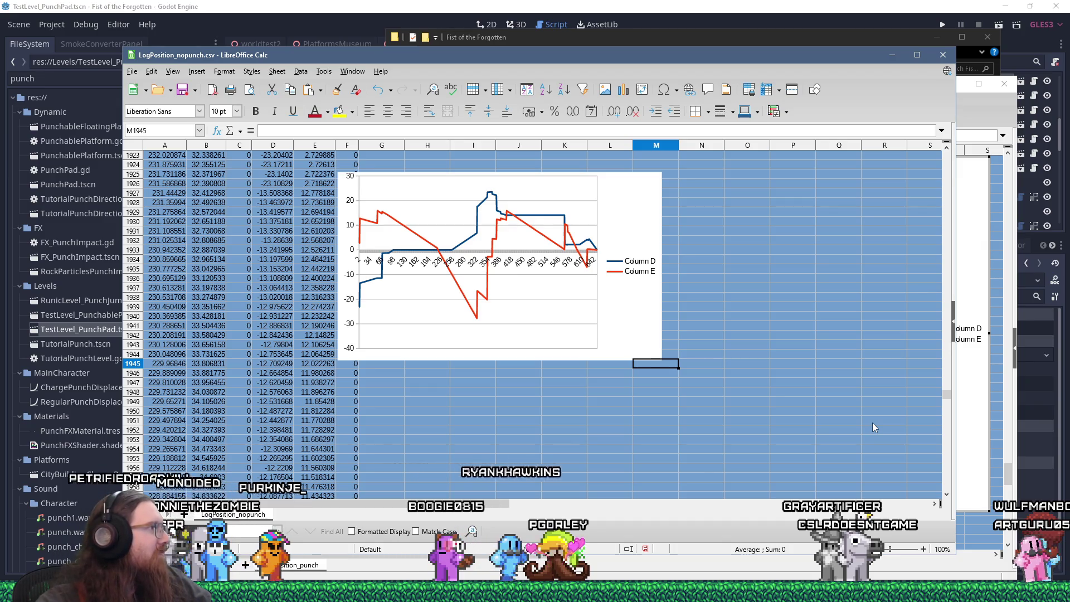
Enlarge the nopunch line chart, with the nopunch window on the left and the punch window on the right
{"action": "mouse_move", "coordinate": [662, 361]}
{"action": "left_mouse_down"}
{"action": "mouse_move", "coordinate": [888, 429]}
{"action": "mouse_move", "coordinate": [814, 406]}
{"action": "mouse_move", "coordinate": [863, 415]}
{"action": "left_mouse_up"}
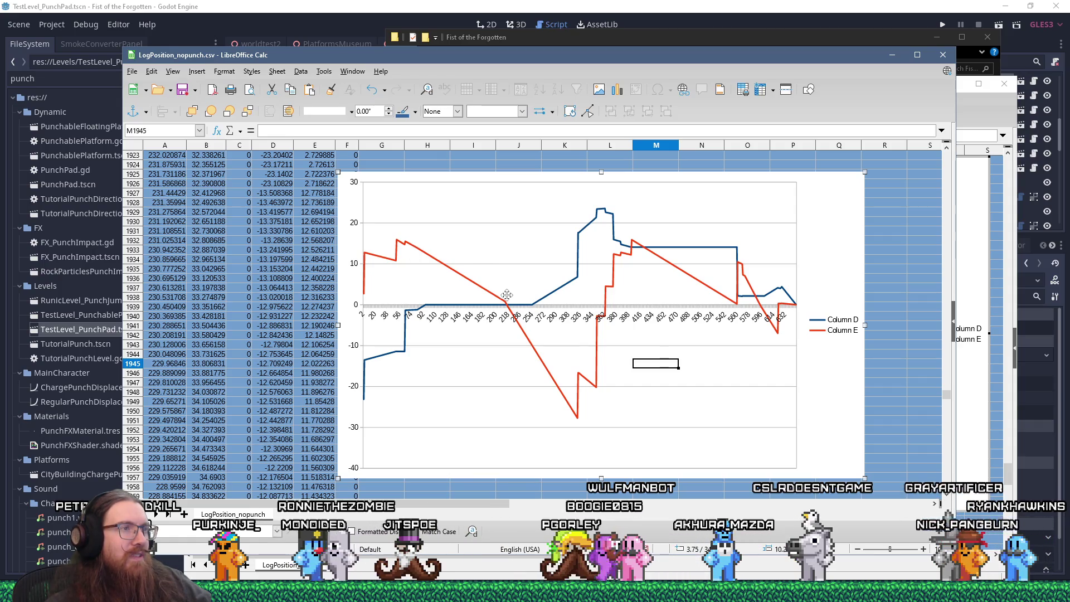
{"action": "left_click_drag", "start_coordinate": [659, 58], "coordinate": [291, 31]}
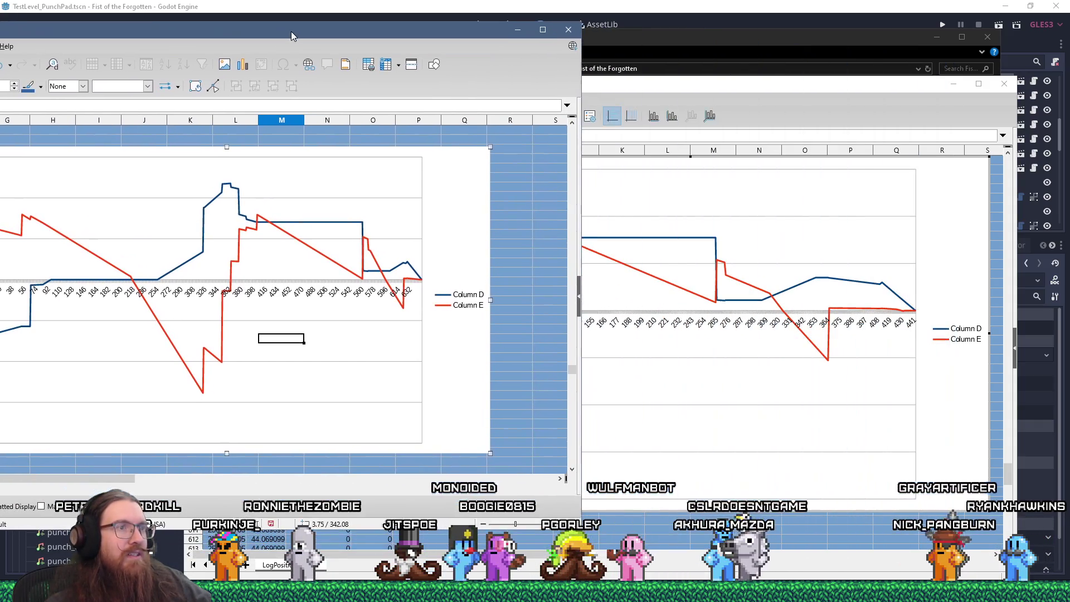
{"action": "left_click_drag", "start_coordinate": [688, 70], "coordinate": [862, 80]}
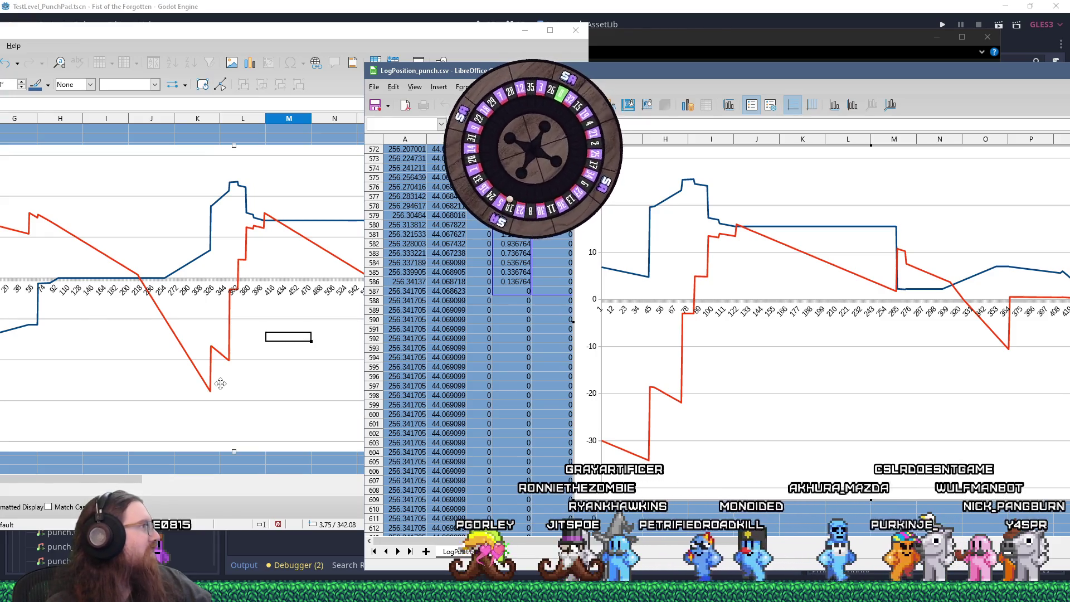
{"action": "key", "text": "alt+Tab"}
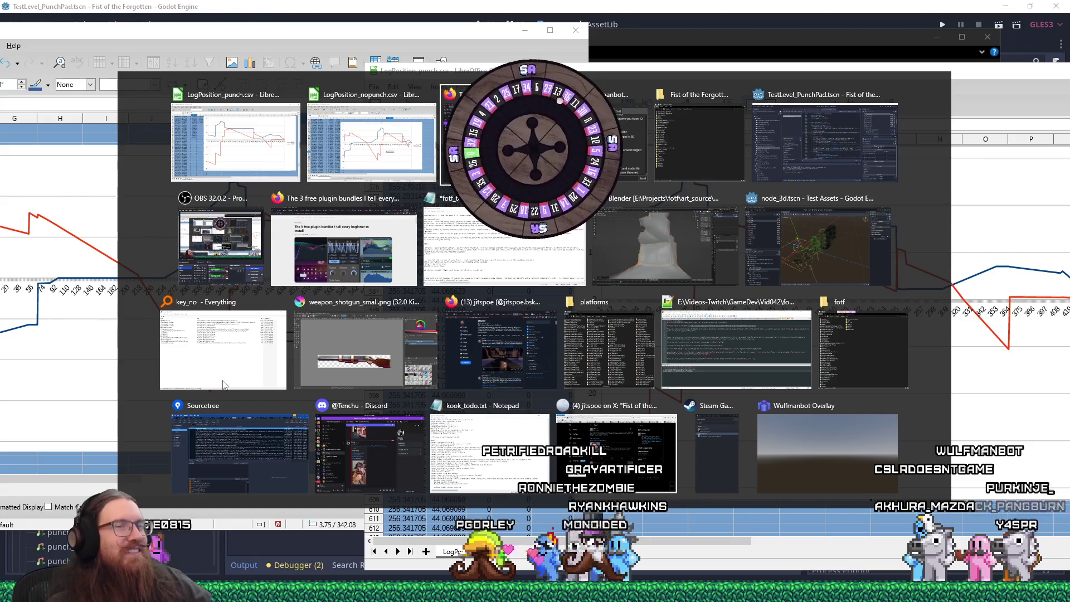
Return to the Godot editor and run the project to playtest TestLevel_PunchPad
{"action": "key", "text": "alt"}
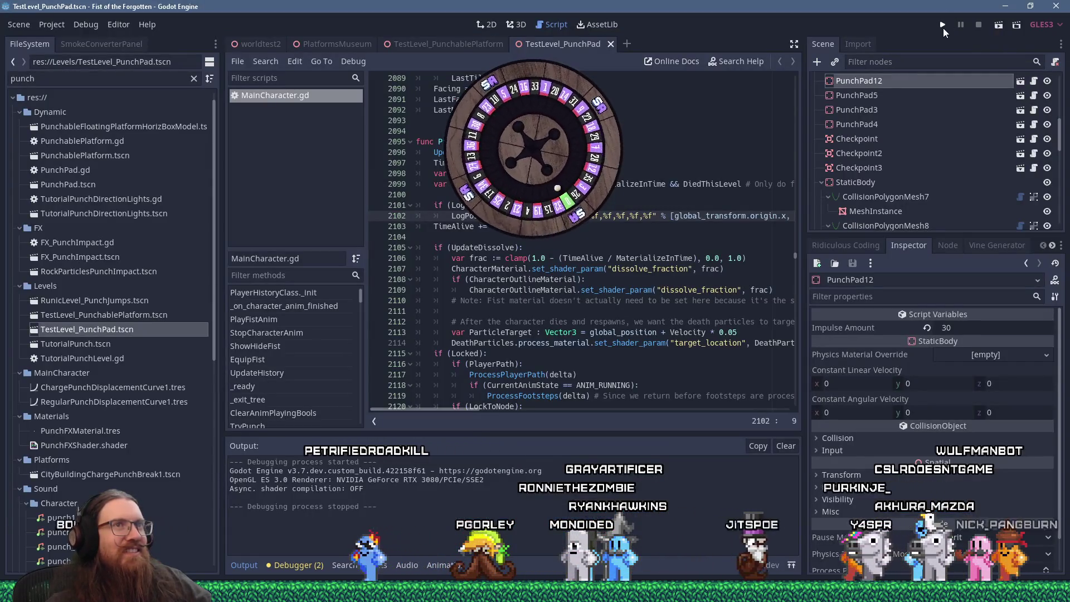
{"action": "left_click", "coordinate": [943, 26]}
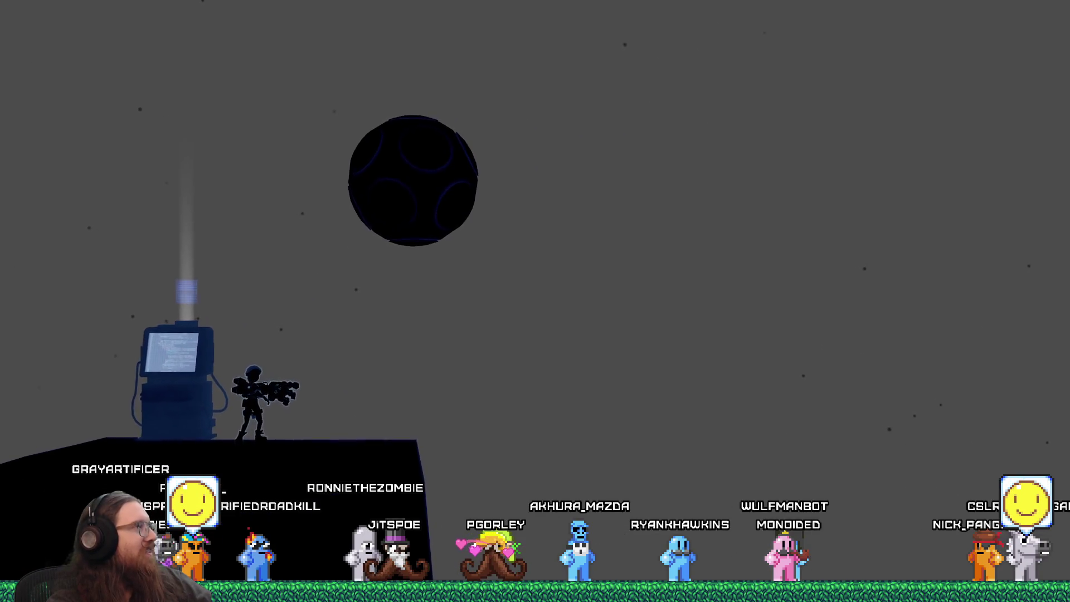
Play through the punch pad level, opening, closing and reopening the development console
{"action": "key", "text": "grave"}
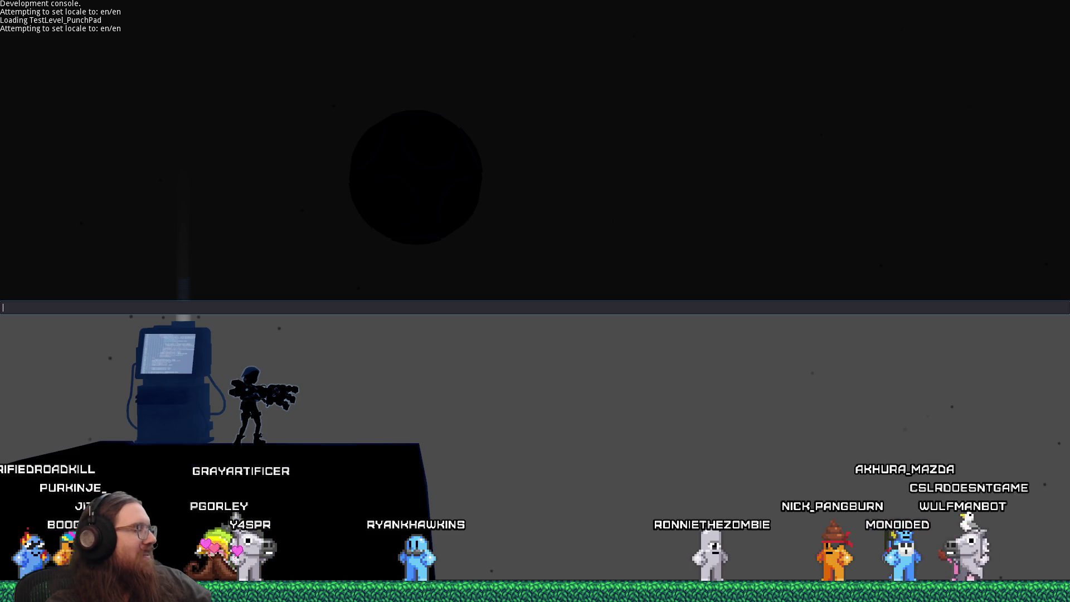
{"action": "key", "text": "grave"}
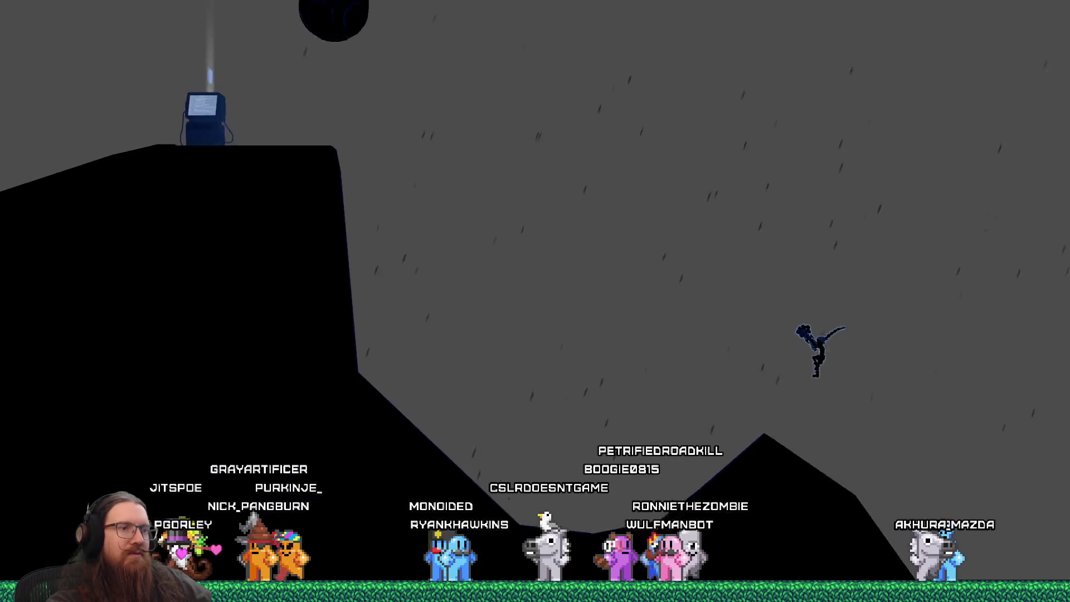
{"action": "key", "text": "grave"}
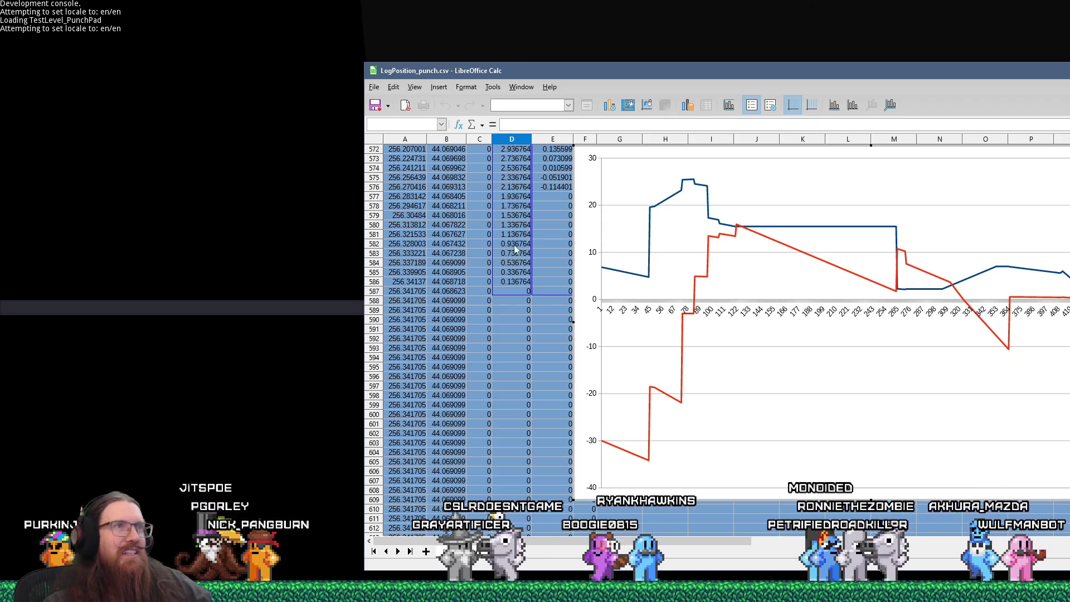
Move the LogPosition_punch.csv window fully on screen and switch to the nopunch log window
{"action": "mouse_move", "coordinate": [668, 69]}
{"action": "left_mouse_down"}
{"action": "mouse_move", "coordinate": [357, 49]}
{"action": "mouse_move", "coordinate": [426, 47]}
{"action": "left_mouse_up"}
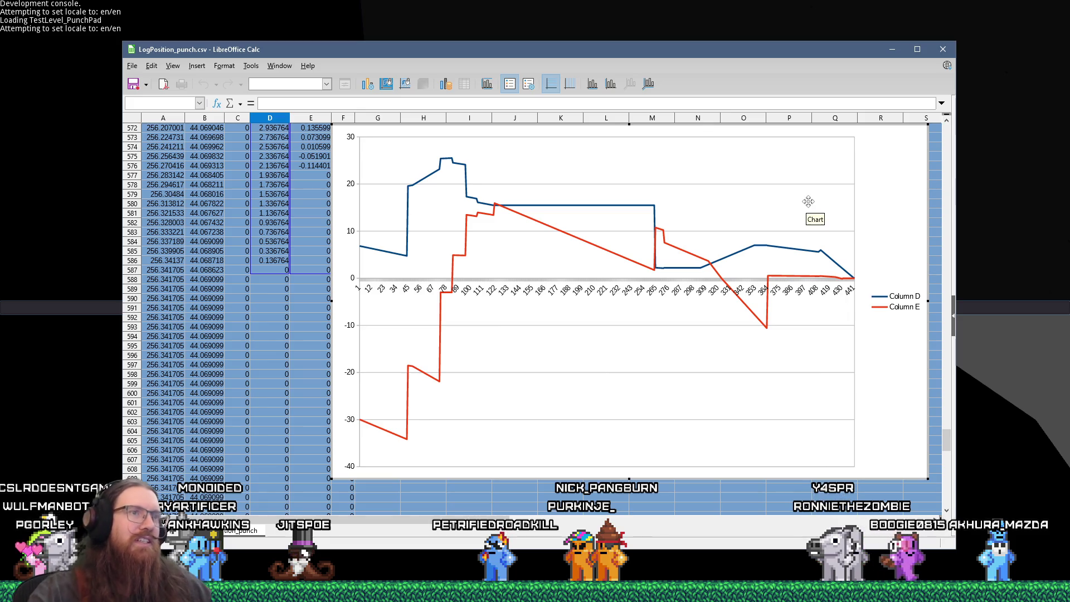
{"action": "key", "text": "alt+Tab"}
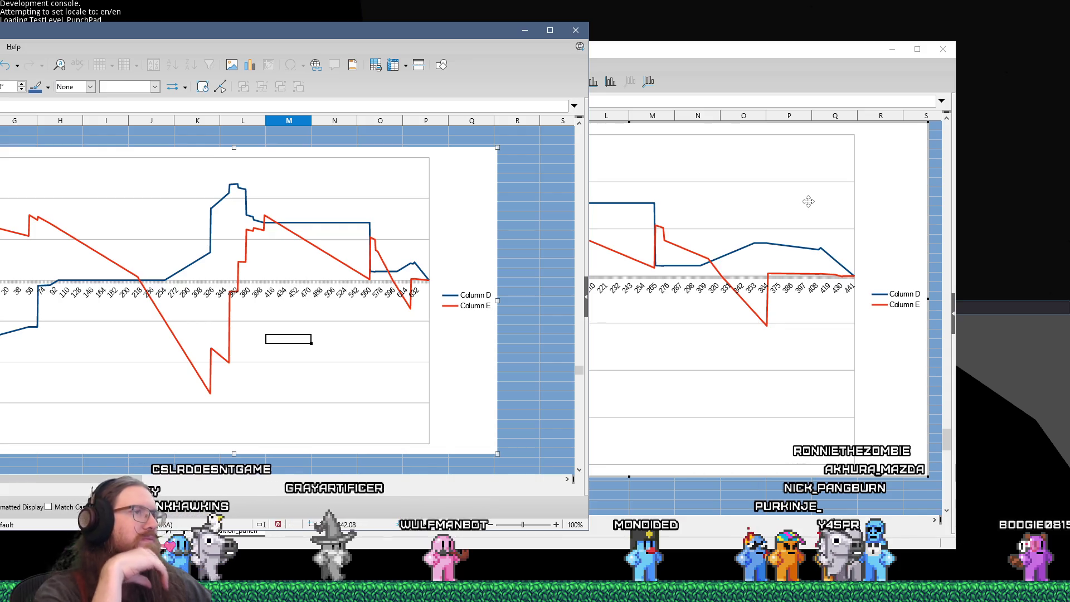
Rearrange the punch and nopunch log windows, leaving LogPosition_punch.csv in front
{"action": "left_click", "coordinate": [781, 49]}
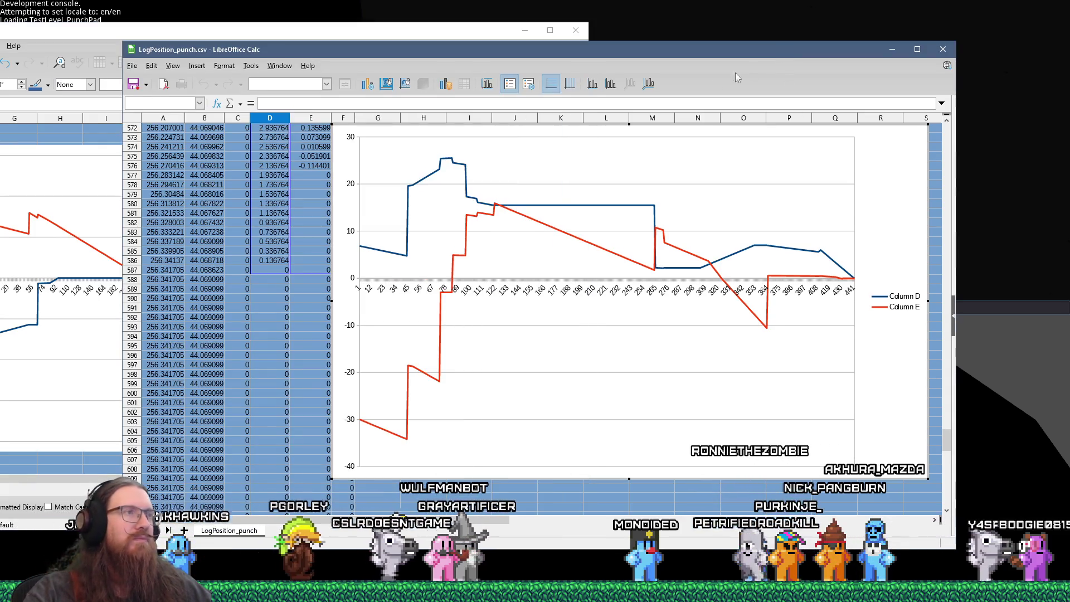
{"action": "left_click_drag", "start_coordinate": [440, 55], "coordinate": [530, 73]}
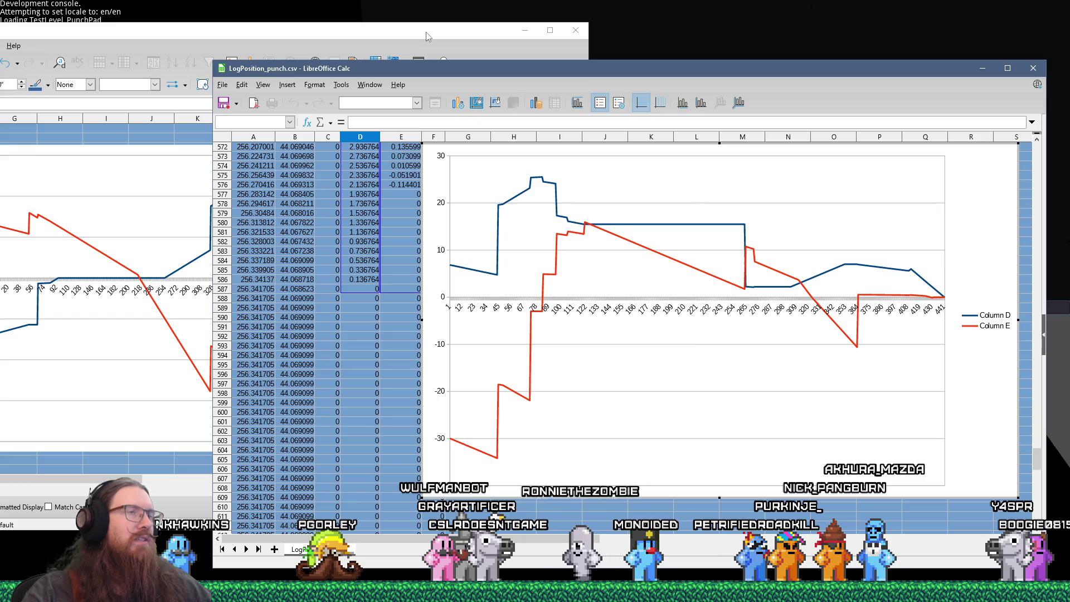
{"action": "left_click_drag", "start_coordinate": [426, 32], "coordinate": [781, 44]}
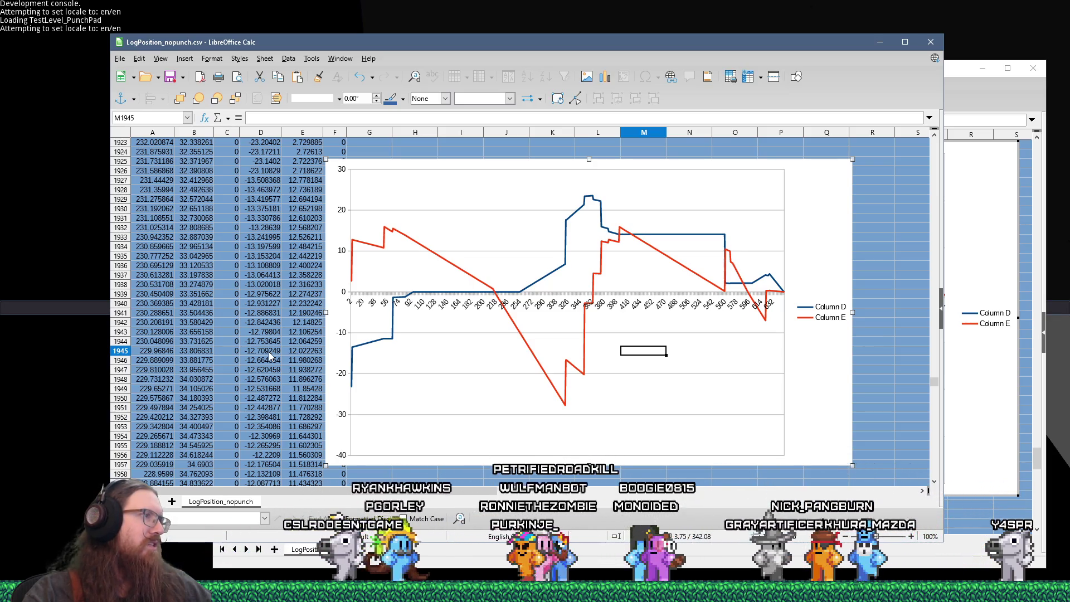
{"action": "scroll", "coordinate": [268, 354], "scroll_direction": "down", "scroll_amount": 5}
{"action": "scroll", "coordinate": [269, 354], "scroll_direction": "down", "scroll_amount": 17}
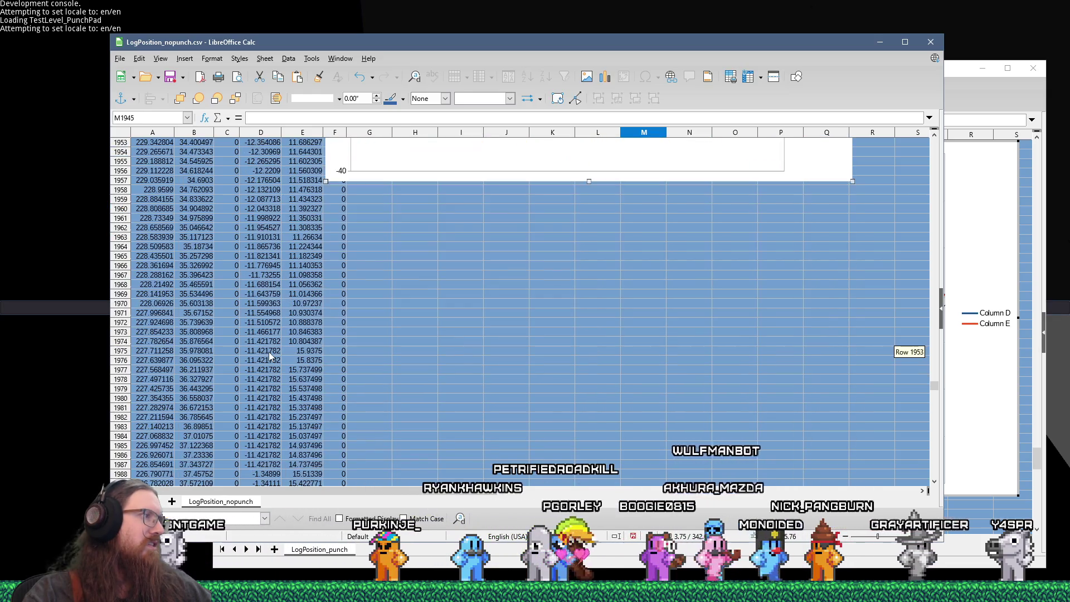
{"action": "scroll", "coordinate": [269, 351], "scroll_direction": "up", "scroll_amount": 9}
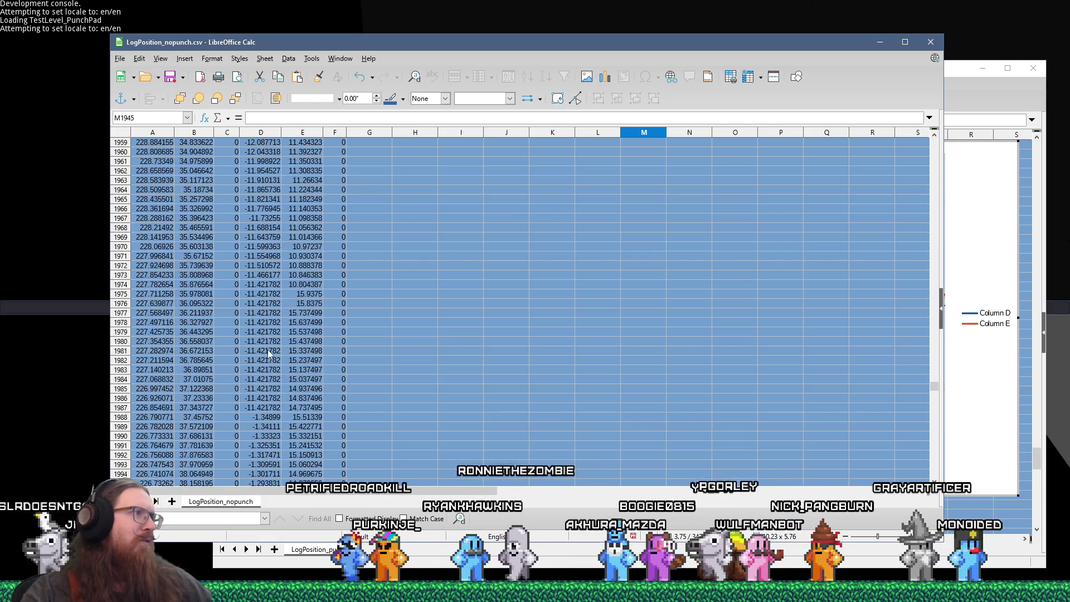
{"action": "scroll", "coordinate": [267, 349], "scroll_direction": "up", "scroll_amount": 14}
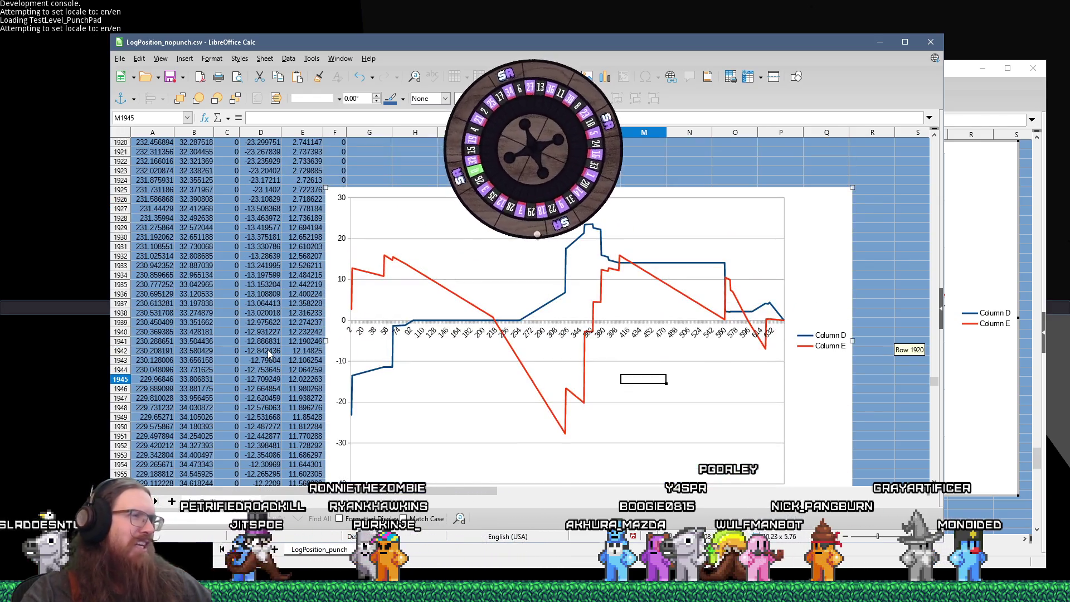
{"action": "scroll", "coordinate": [267, 349], "scroll_direction": "down", "scroll_amount": 4}
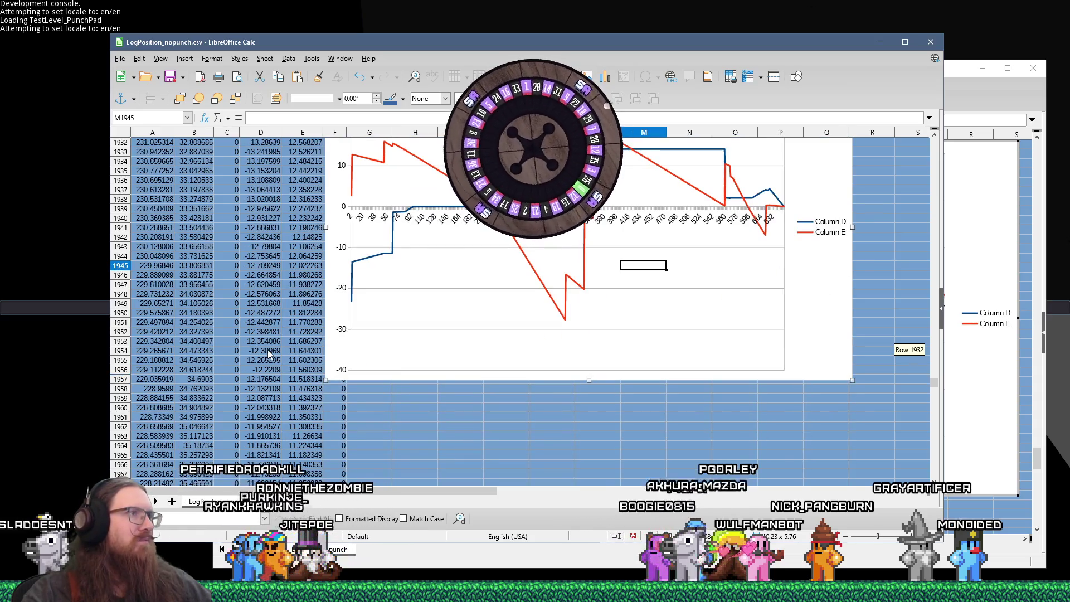
{"action": "scroll", "coordinate": [268, 349], "scroll_direction": "up", "scroll_amount": 3}
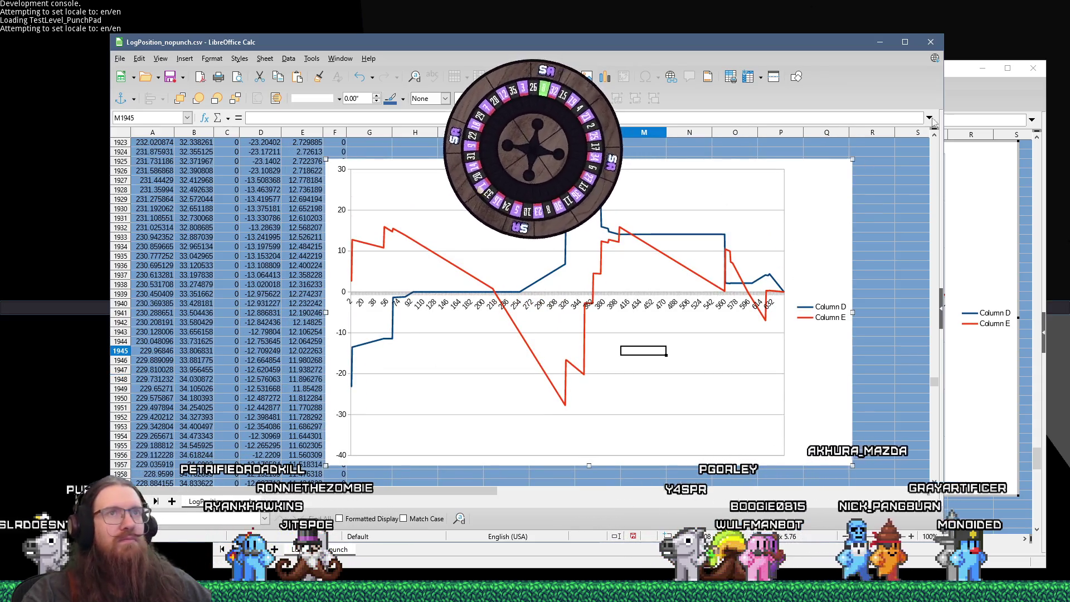
{"action": "left_click", "coordinate": [962, 80]}
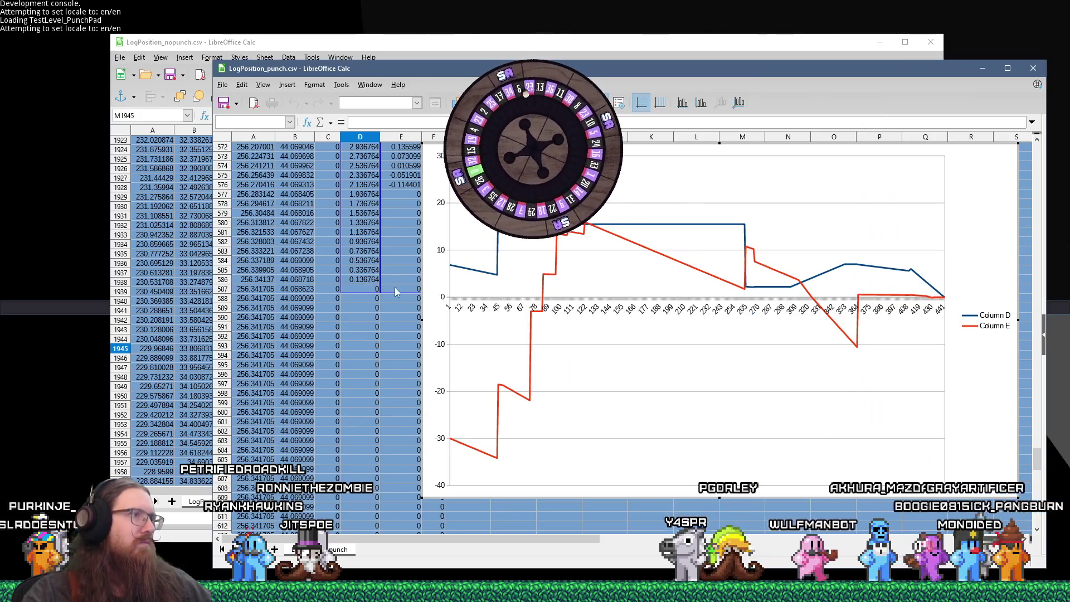
Leave chart editing and select A146:E587 in the punch log
{"action": "left_click", "coordinate": [418, 289]}
{"action": "scroll", "coordinate": [296, 293], "scroll_direction": "up", "scroll_amount": 20}
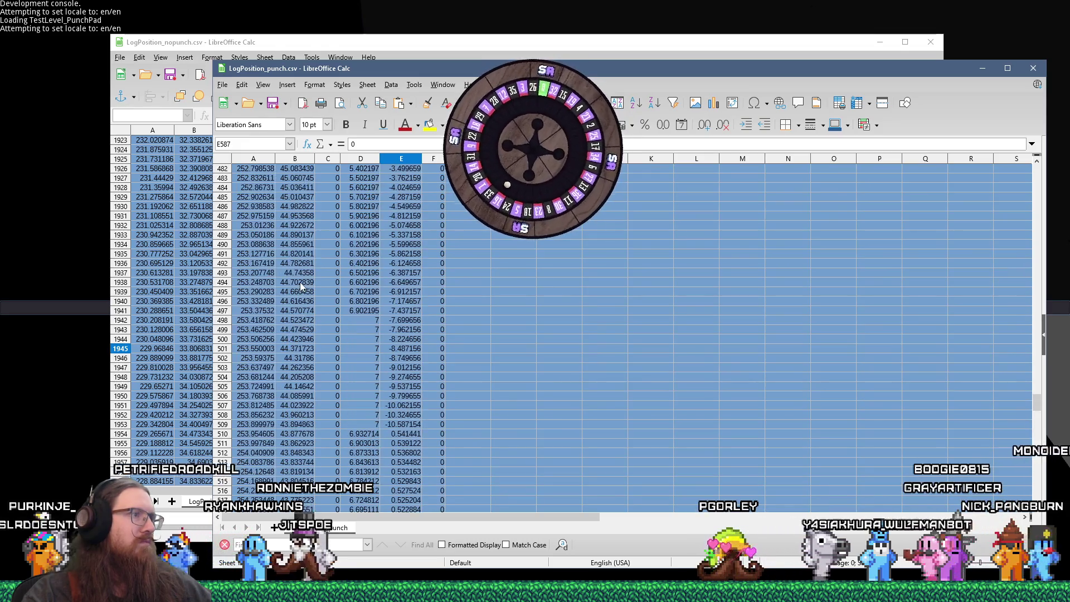
{"action": "scroll", "coordinate": [299, 278], "scroll_direction": "up", "scroll_amount": 15}
{"action": "scroll", "coordinate": [300, 265], "scroll_direction": "up", "scroll_amount": 20}
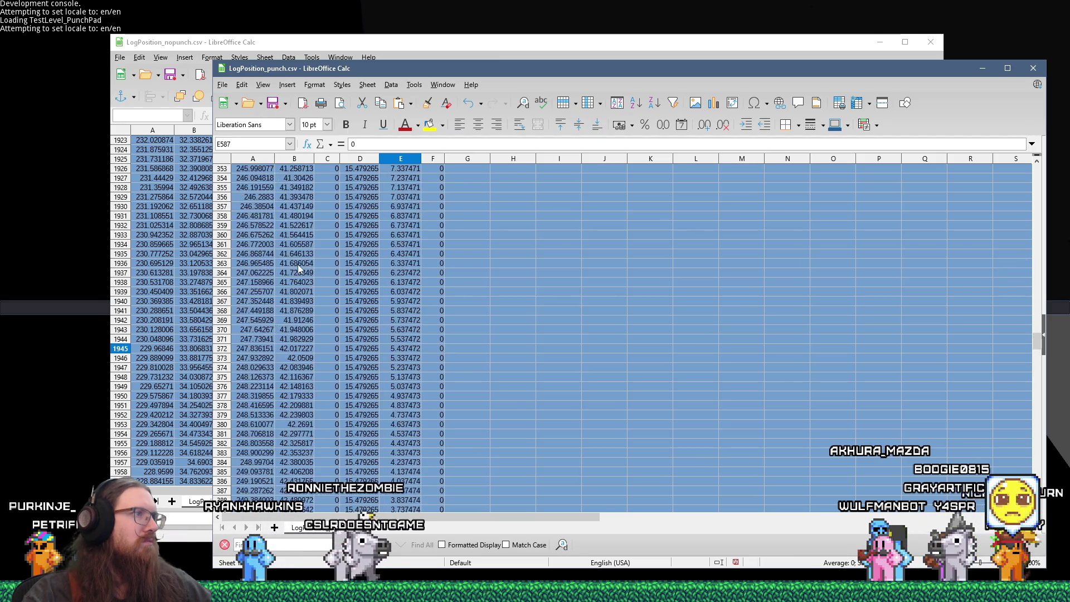
{"action": "scroll", "coordinate": [296, 263], "scroll_direction": "up", "scroll_amount": 20}
{"action": "scroll", "coordinate": [296, 263], "scroll_direction": "up", "scroll_amount": 14}
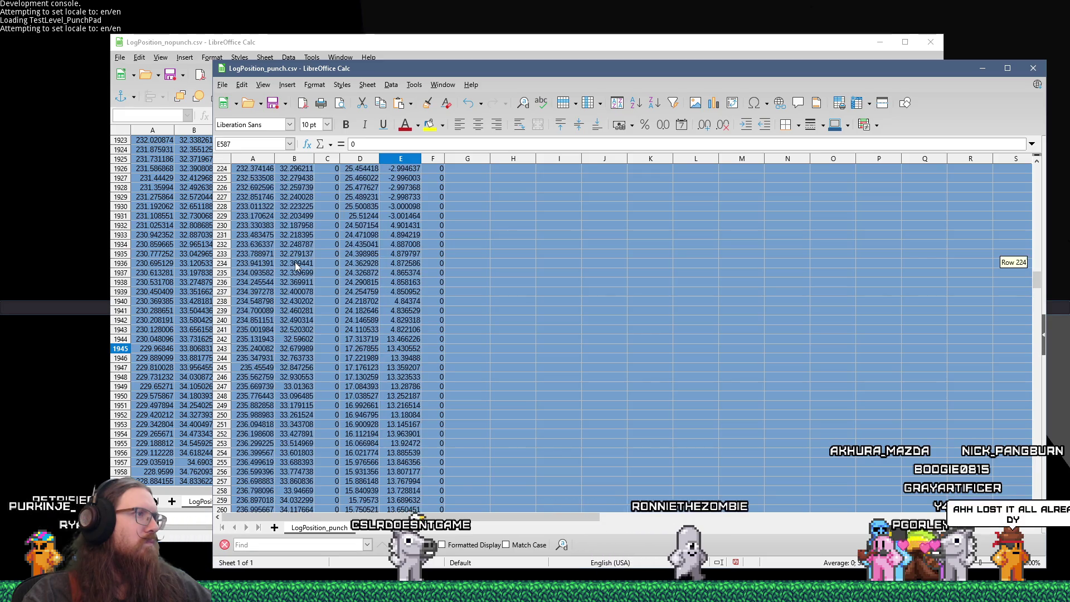
{"action": "scroll", "coordinate": [296, 266], "scroll_direction": "up", "scroll_amount": 20}
{"action": "scroll", "coordinate": [295, 262], "scroll_direction": "up", "scroll_amount": 10}
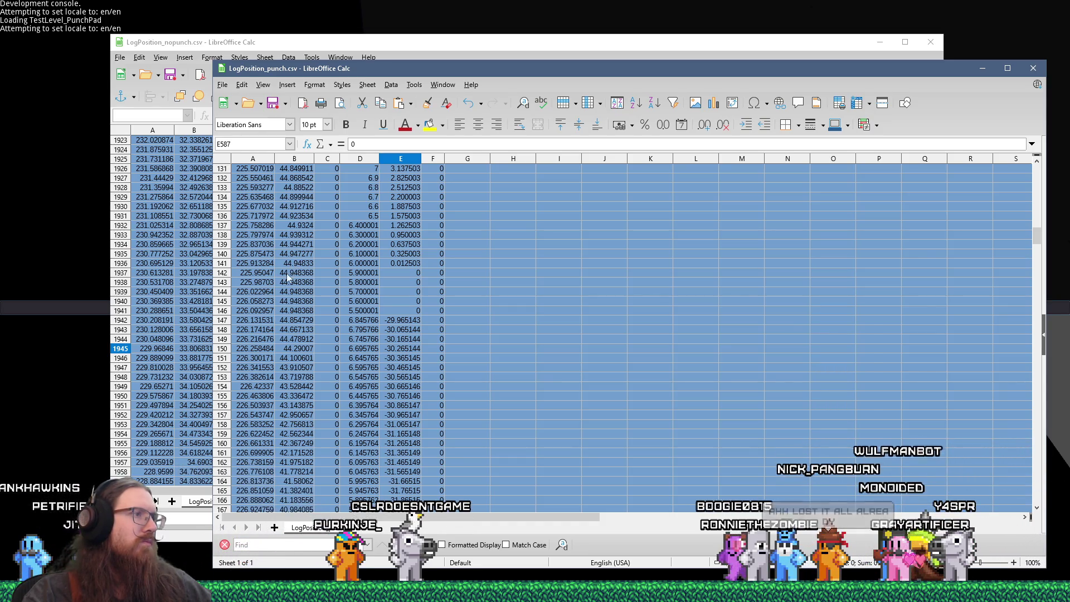
{"action": "left_click", "coordinate": [240, 311], "text": "shift"}
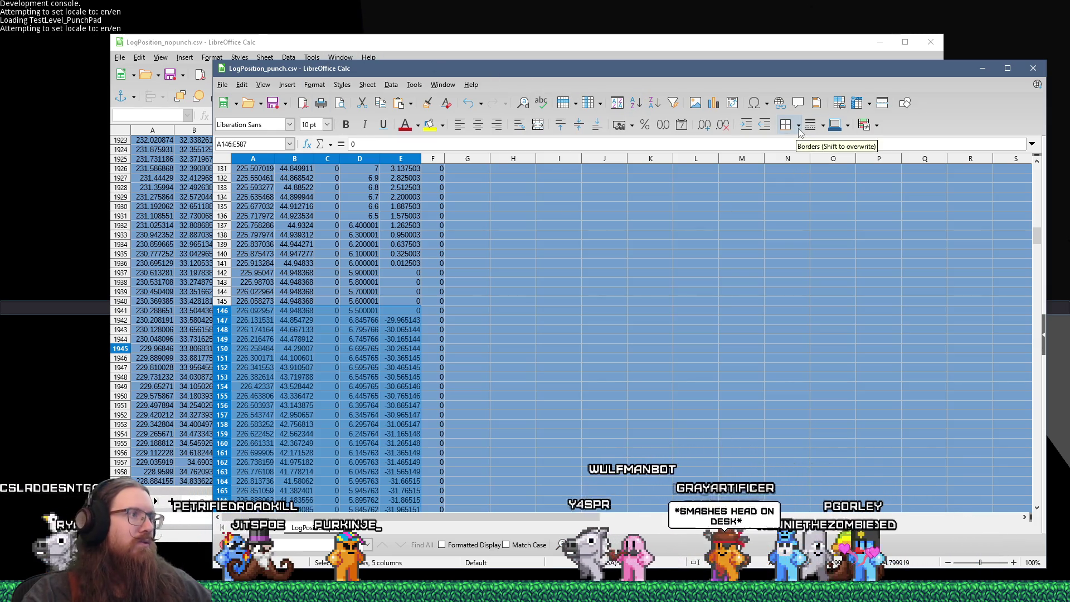
Insert a Lines Only line chart from the selected punch-log rows and select its chart area
{"action": "left_click", "coordinate": [713, 105]}
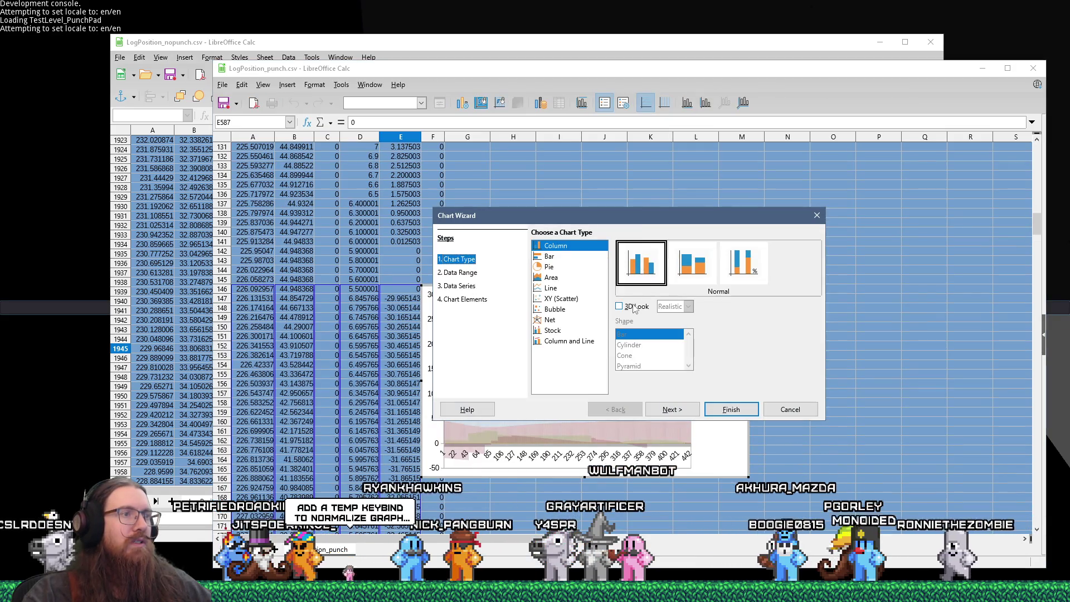
{"action": "left_click", "coordinate": [552, 288]}
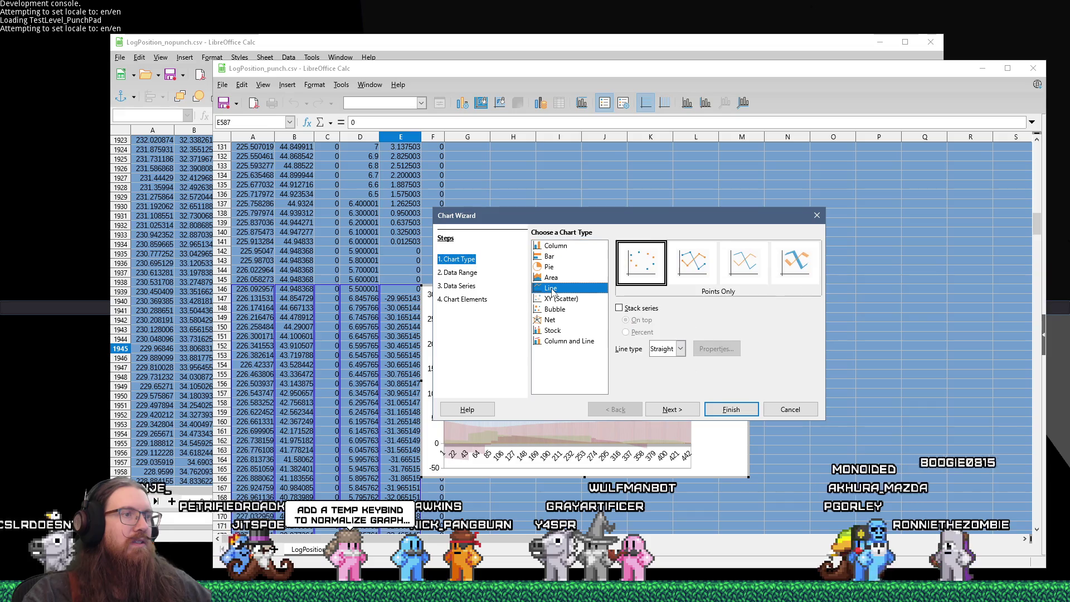
{"action": "left_click", "coordinate": [736, 410]}
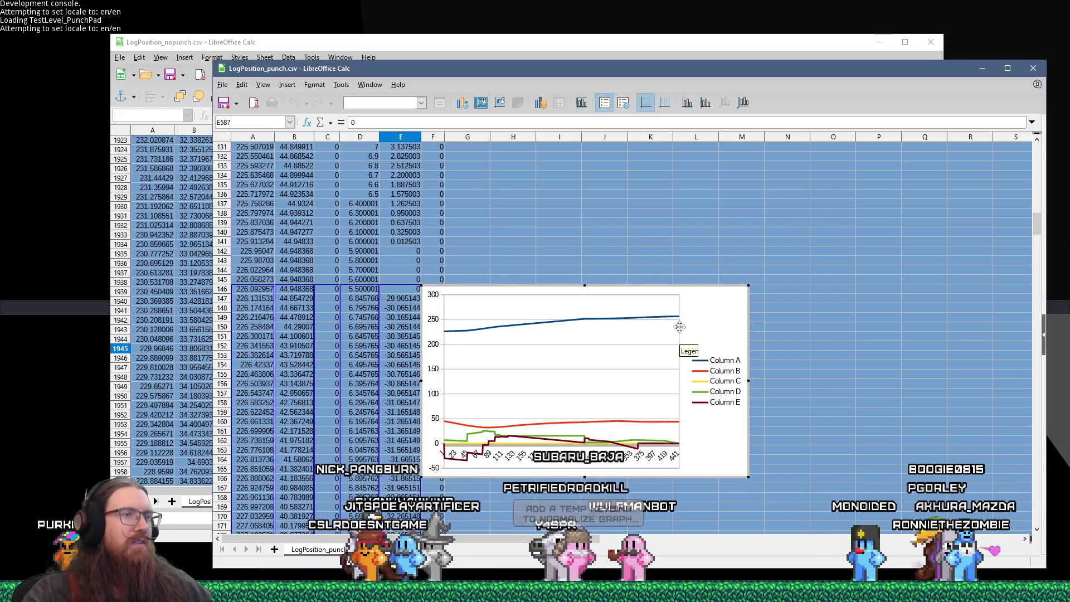
{"action": "left_click", "coordinate": [703, 301]}
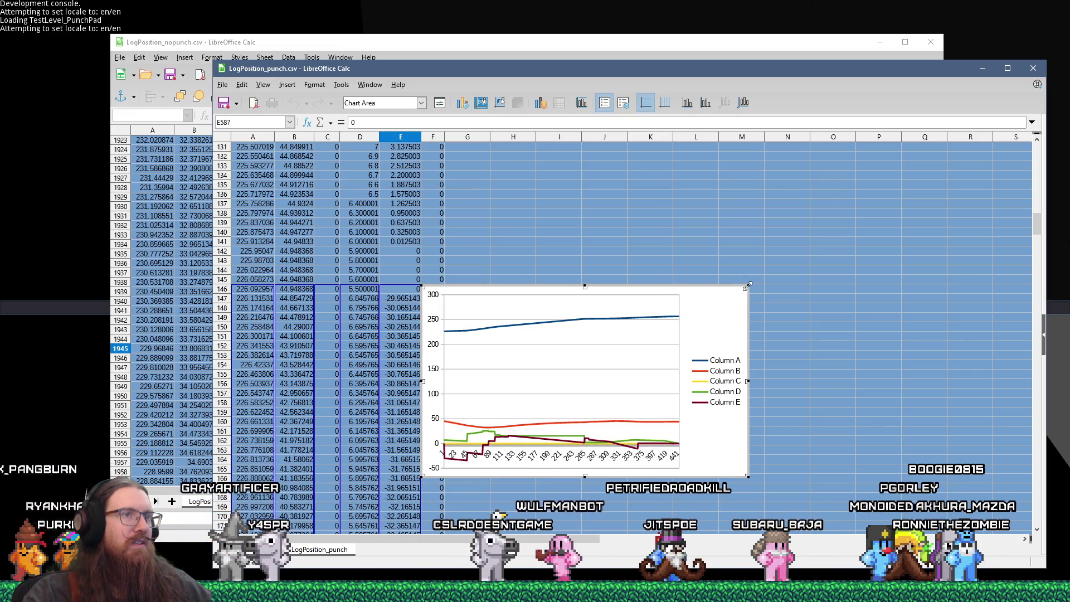
Stretch the Columns A–E chart to cover roughly columns F to P
{"action": "left_click_drag", "start_coordinate": [925, 144], "coordinate": [925, 145]}
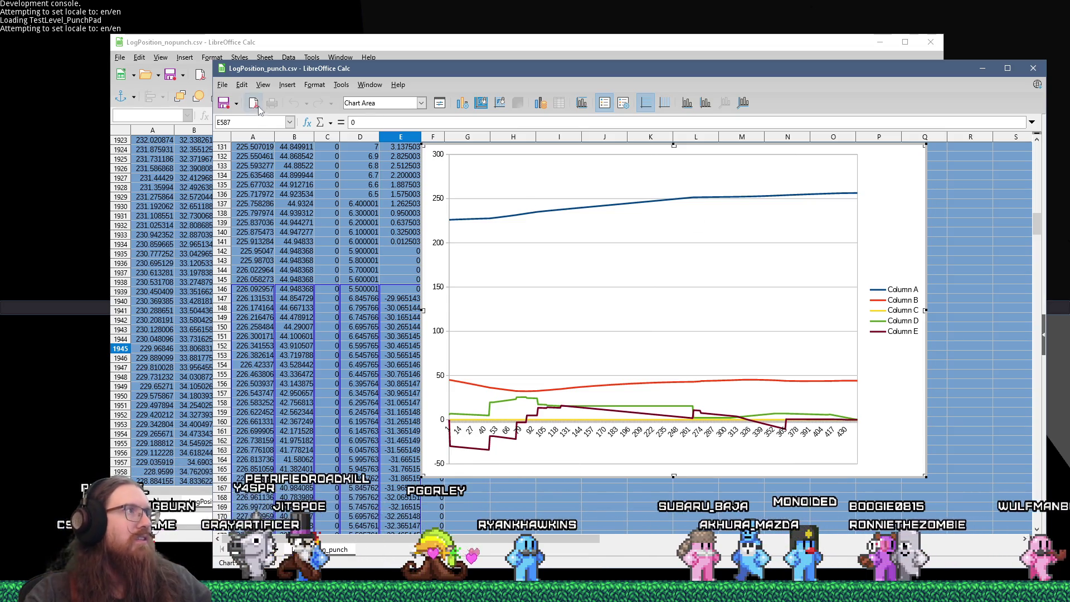
{"action": "left_click", "coordinate": [242, 85]}
{"action": "left_click", "coordinate": [244, 89]}
{"action": "left_click", "coordinate": [243, 88]}
{"action": "left_click", "coordinate": [243, 89]}
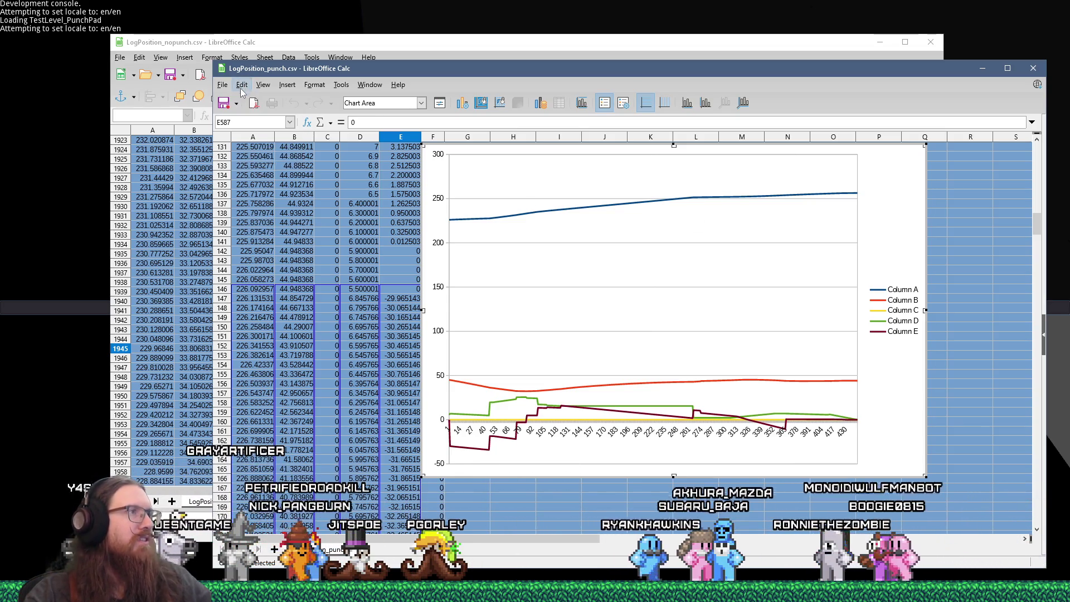
{"action": "left_click", "coordinate": [241, 90]}
{"action": "key", "text": "Escape"}
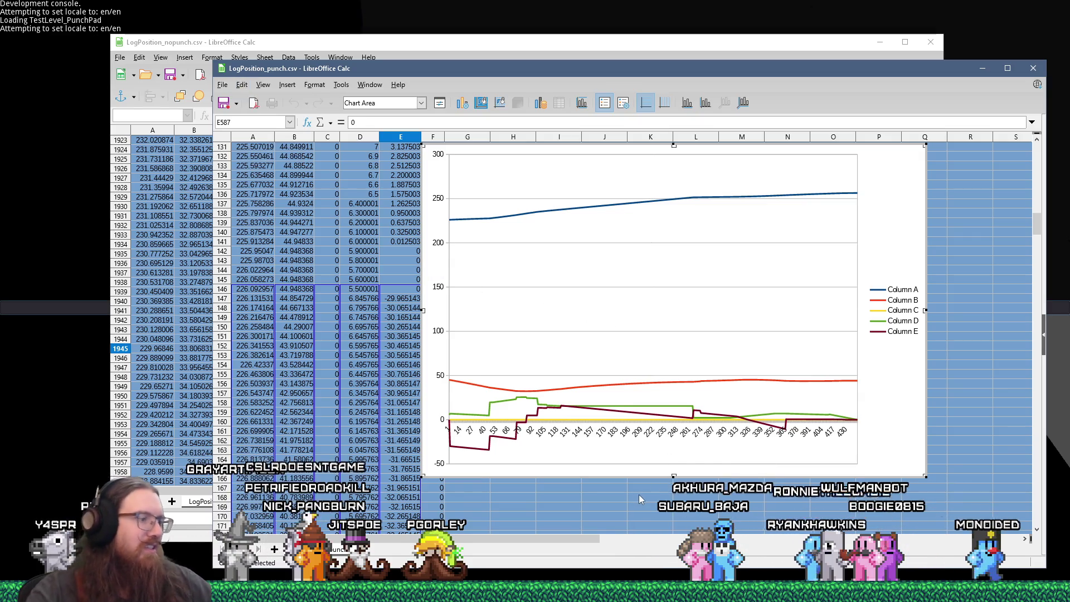
{"action": "right_click", "coordinate": [880, 187]}
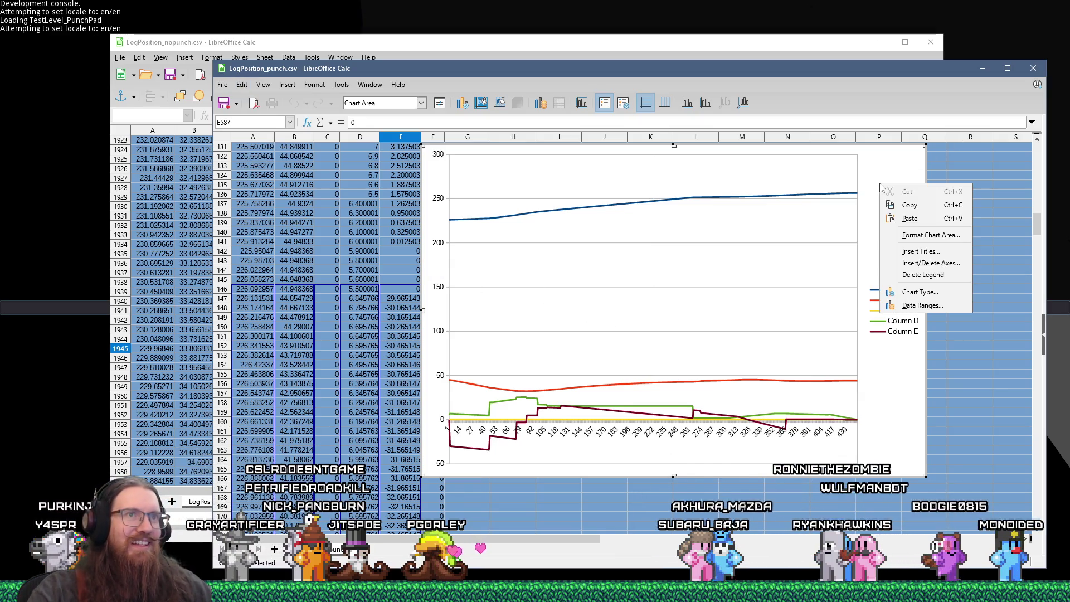
Paste the logging code snippet at the chart's top right and move the chart off the data
{"action": "left_click", "coordinate": [897, 219]}
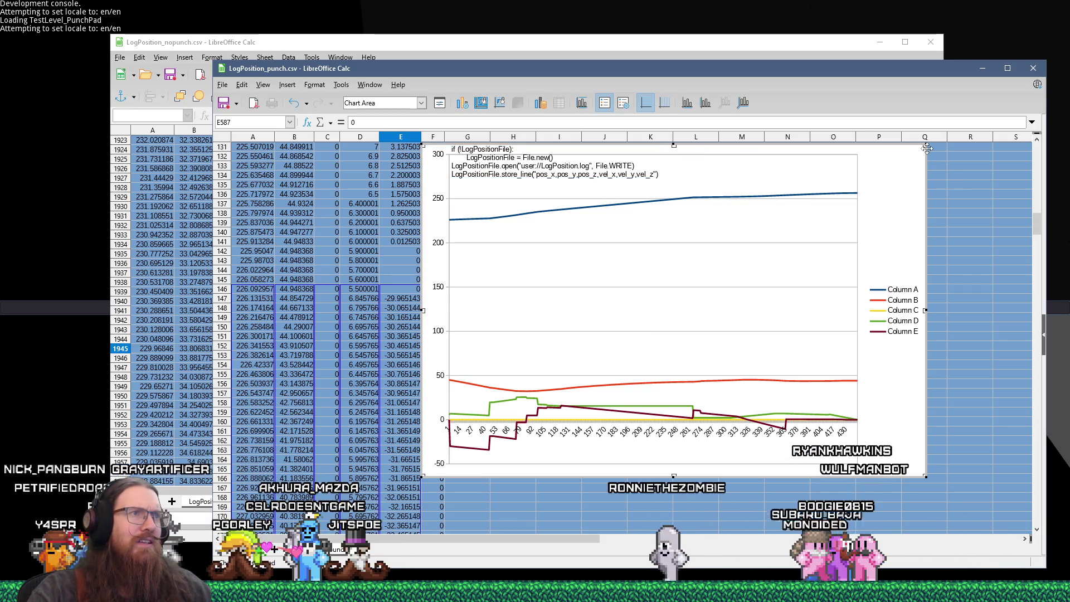
{"action": "left_click_drag", "start_coordinate": [927, 147], "coordinate": [743, 236]}
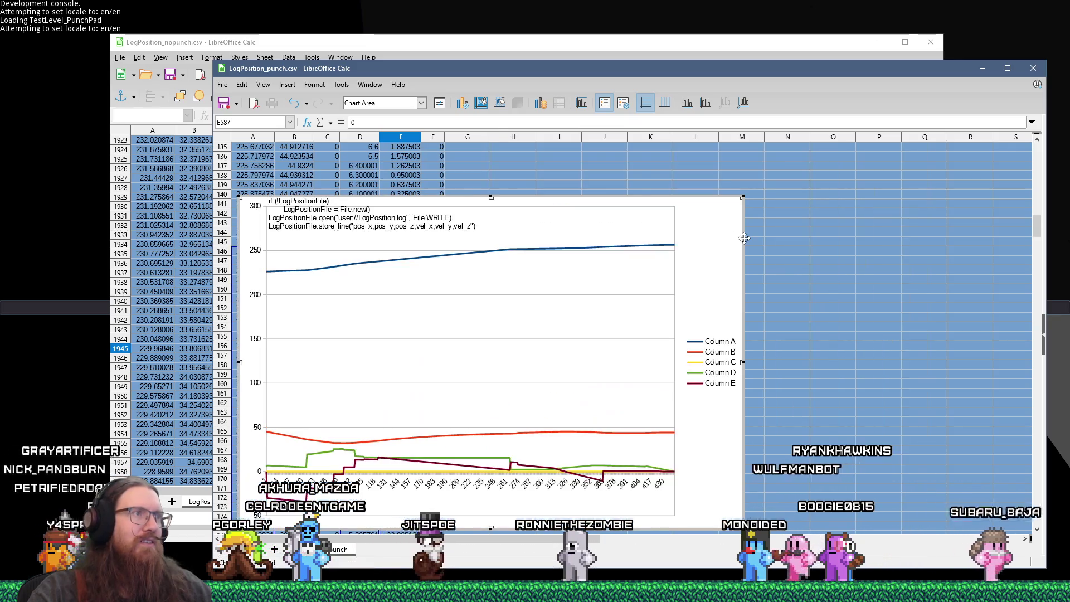
{"action": "left_click_drag", "start_coordinate": [368, 218], "coordinate": [826, 167]}
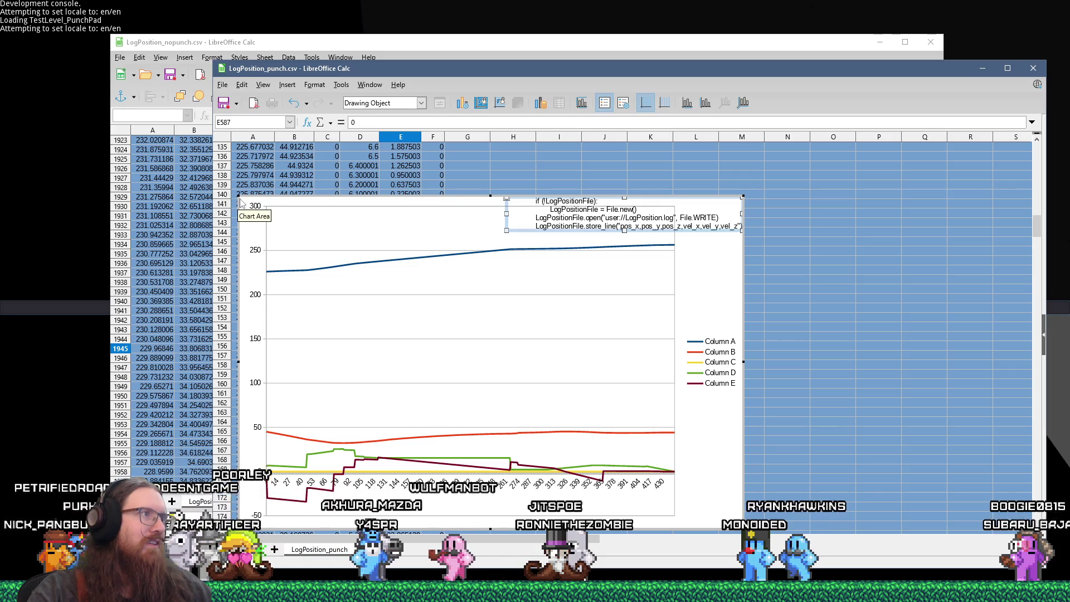
{"action": "left_click_drag", "start_coordinate": [1066, 205], "coordinate": [615, 538]}
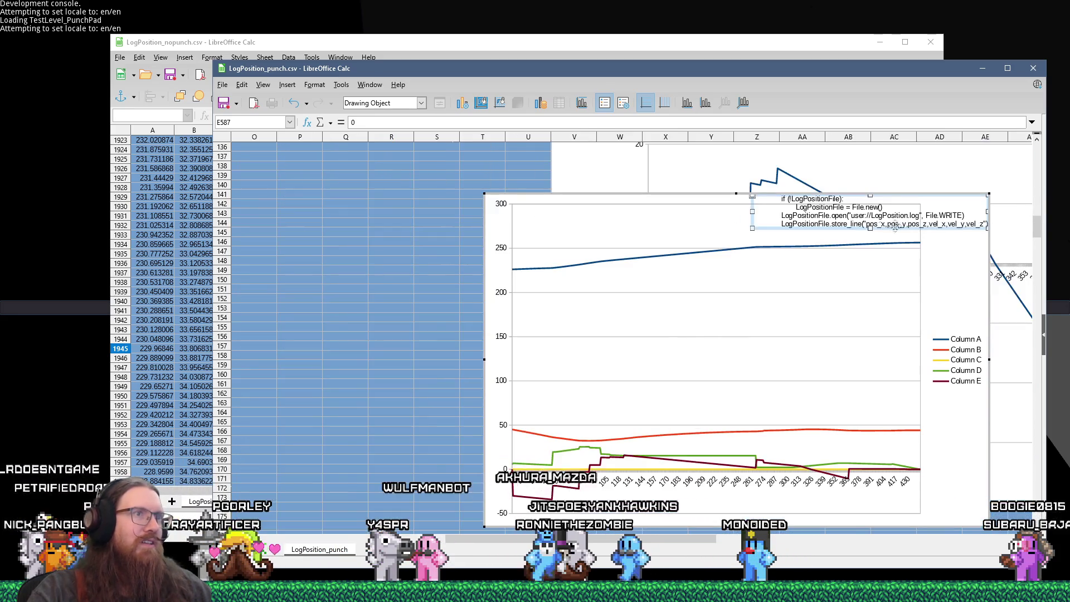
{"action": "key", "text": "Escape"}
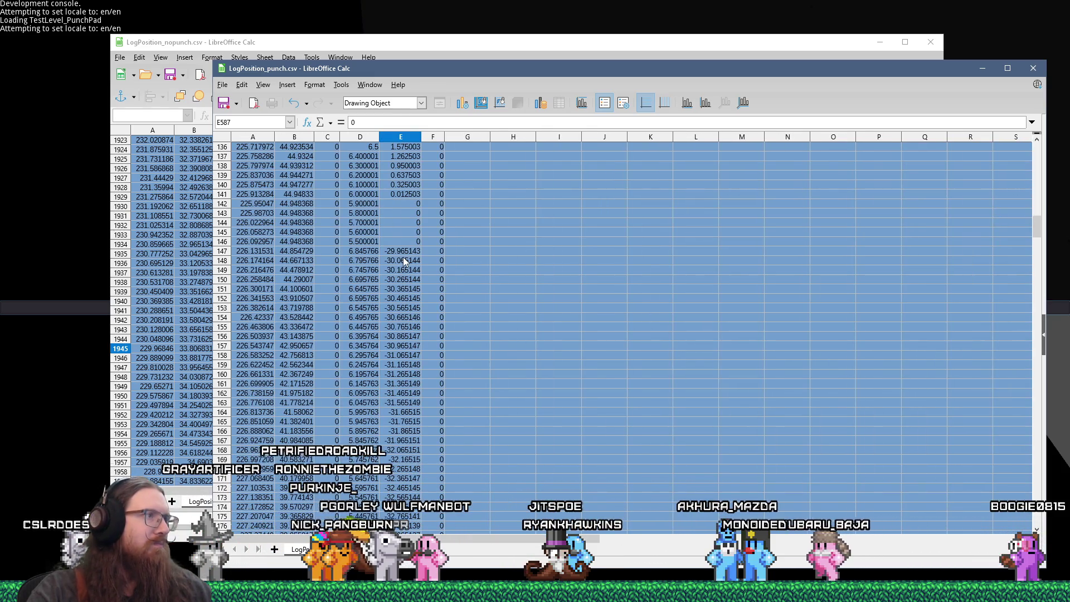
Select B142:E586 in the punch log and start a new chart from it
{"action": "left_click", "coordinate": [293, 202]}
{"action": "scroll", "coordinate": [357, 289], "scroll_direction": "down", "scroll_amount": 16}
{"action": "scroll", "coordinate": [362, 290], "scroll_direction": "down", "scroll_amount": 20}
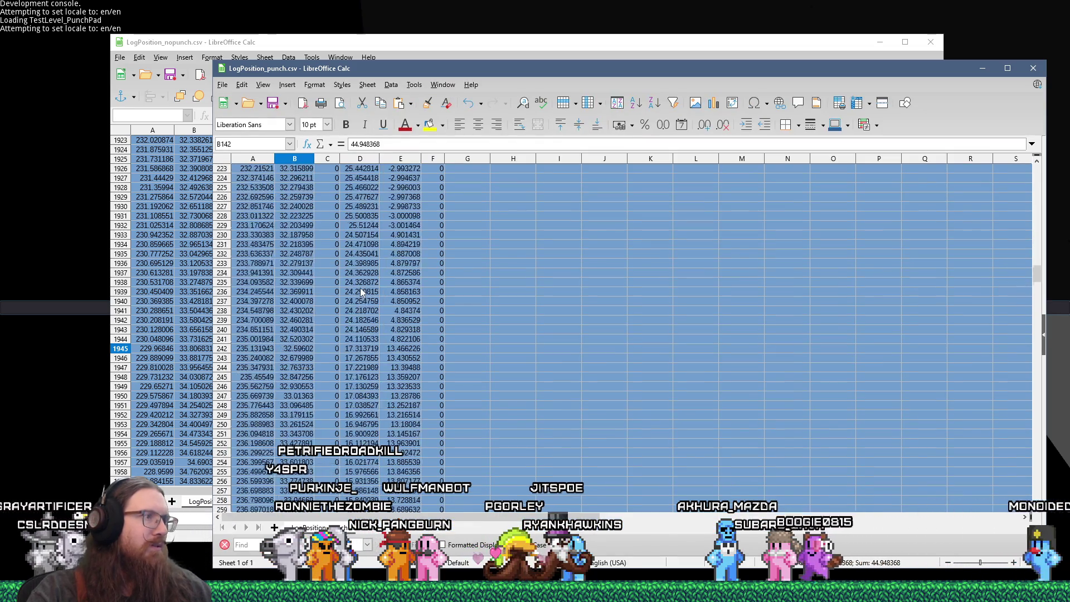
{"action": "scroll", "coordinate": [354, 284], "scroll_direction": "down", "scroll_amount": 20}
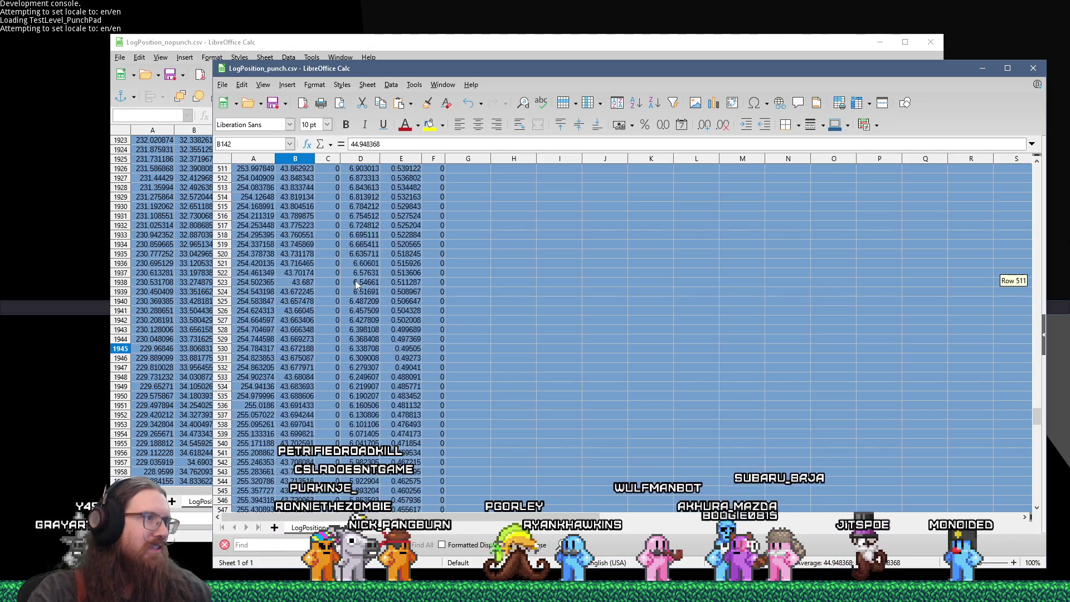
{"action": "scroll", "coordinate": [356, 279], "scroll_direction": "down", "scroll_amount": 20}
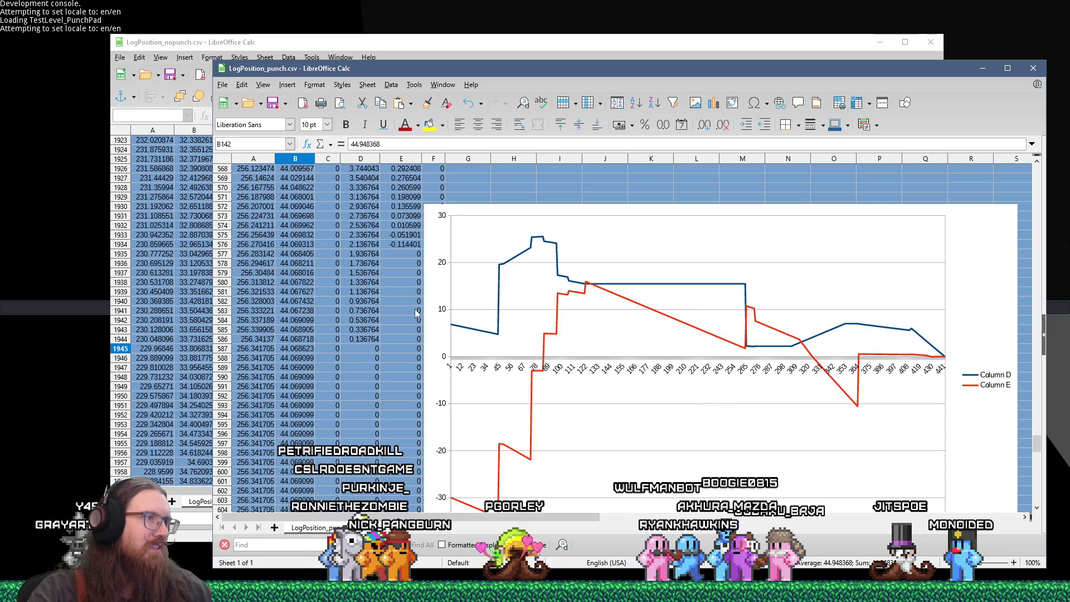
{"action": "left_click", "coordinate": [409, 339], "text": "shift"}
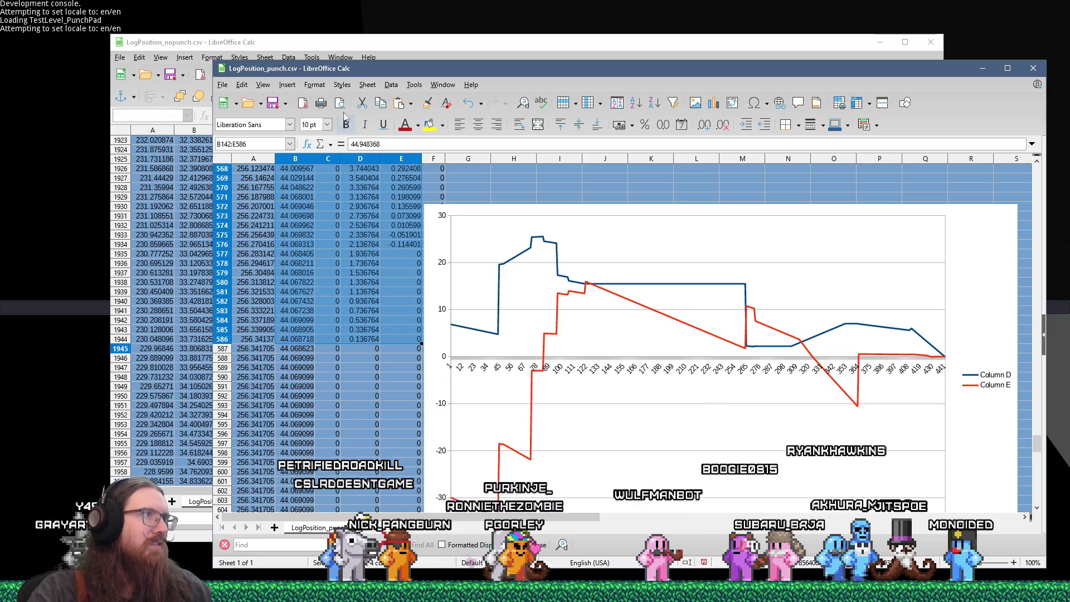
{"action": "left_click", "coordinate": [715, 104]}
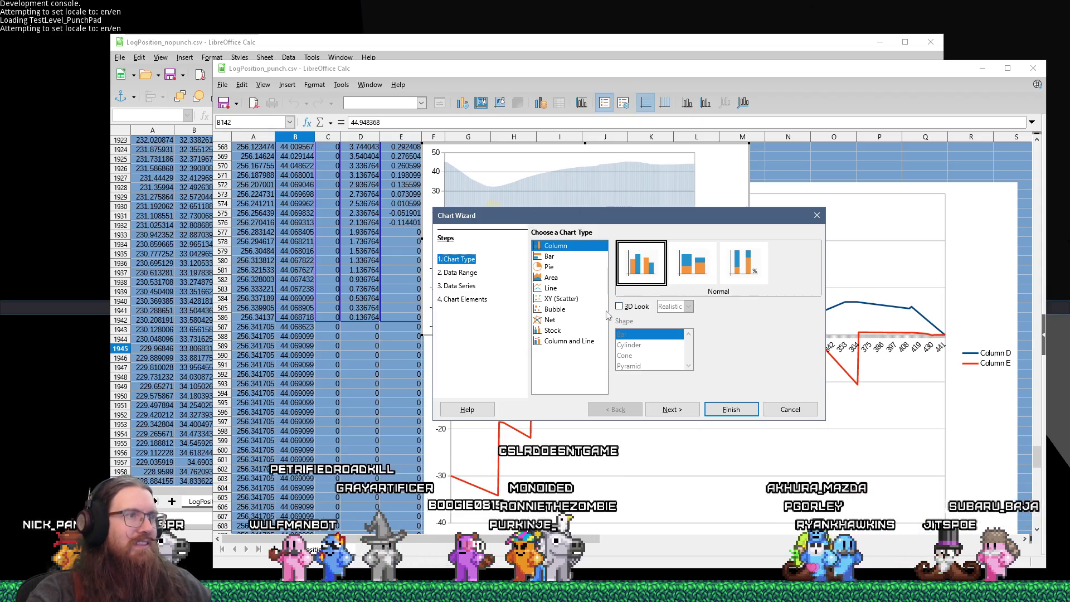
Insert a Lines Only line chart of punch-log columns B through E
{"action": "left_click", "coordinate": [561, 290]}
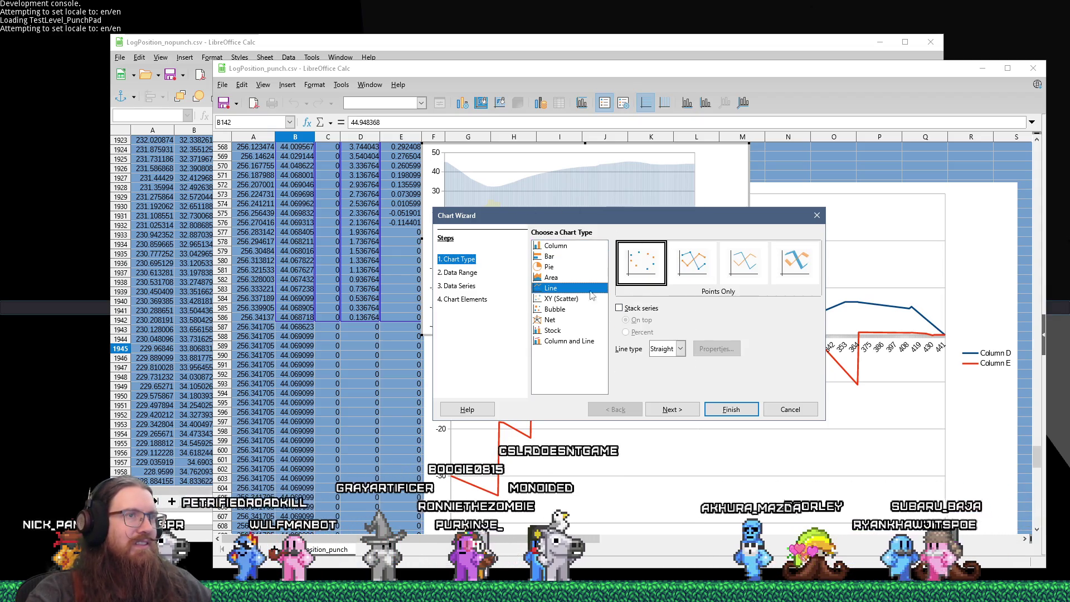
{"action": "left_click", "coordinate": [730, 408]}
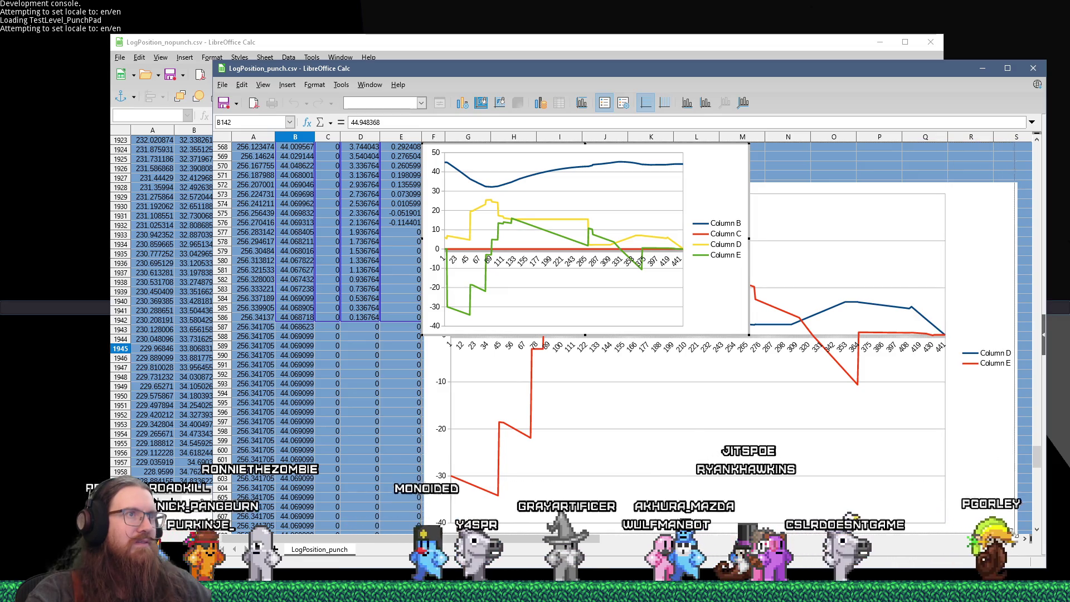
Stretch the new line chart to fill the chart area, then bring LogPosition_nopunch.csv forward
{"action": "left_click_drag", "start_coordinate": [1011, 531], "coordinate": [1014, 532]}
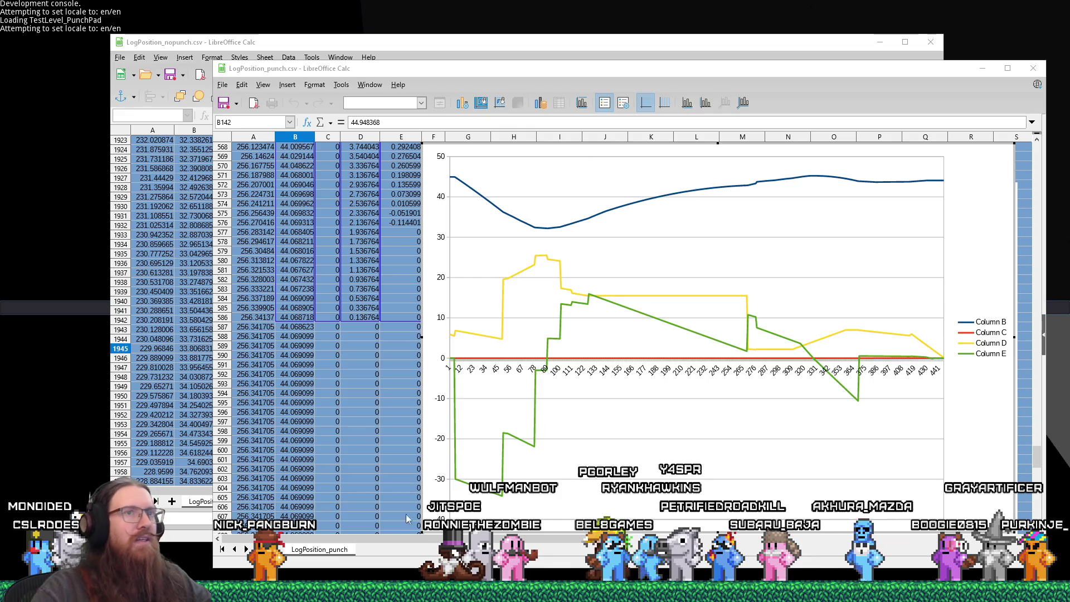
{"action": "left_click", "coordinate": [644, 45]}
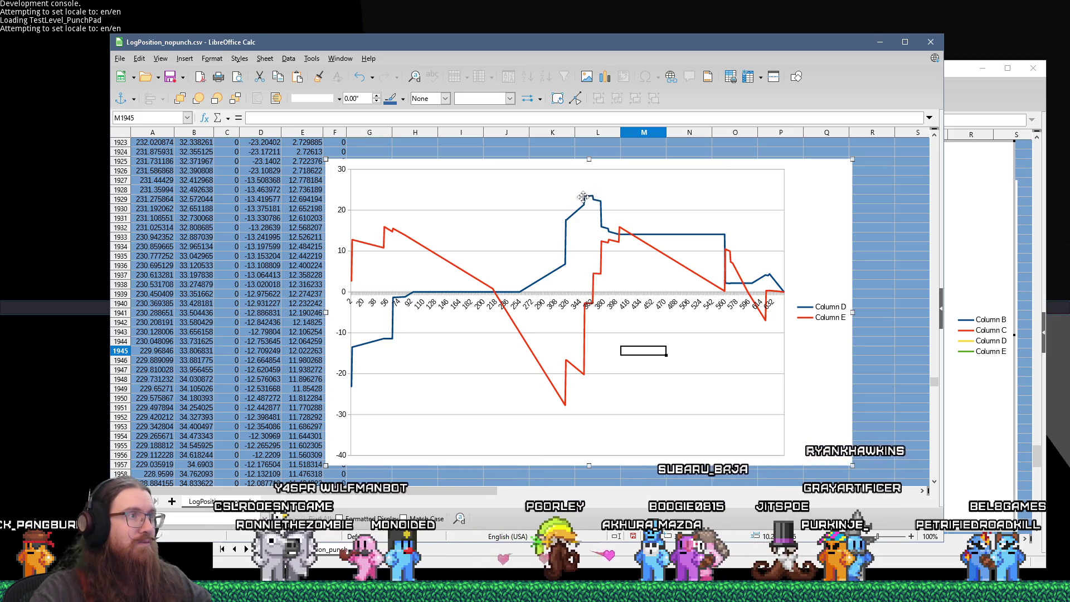
{"action": "left_click_drag", "start_coordinate": [584, 199], "coordinate": [589, 197]}
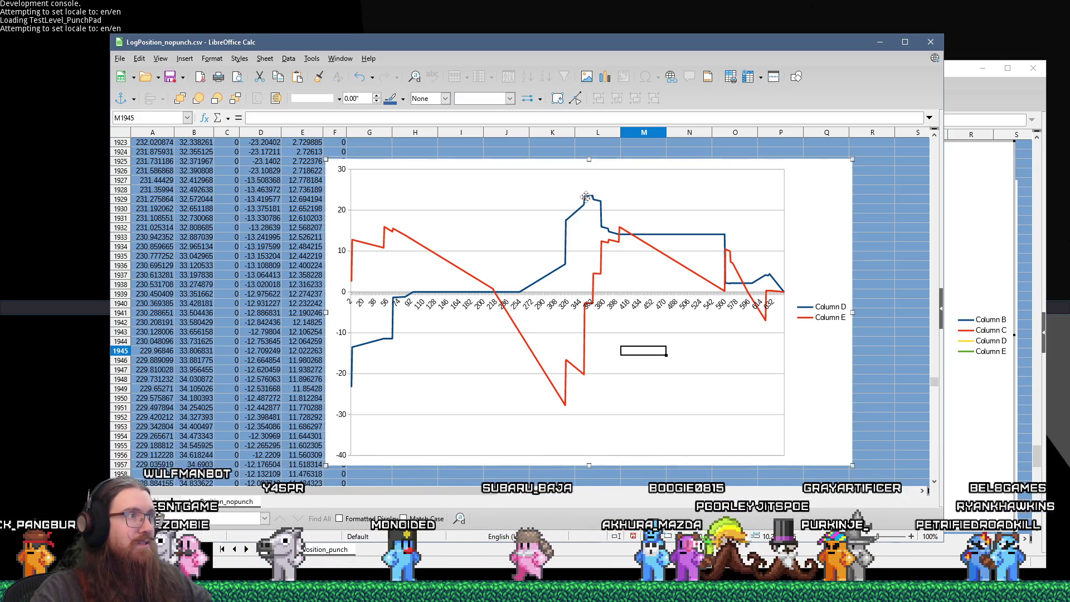
{"action": "left_click", "coordinate": [961, 88]}
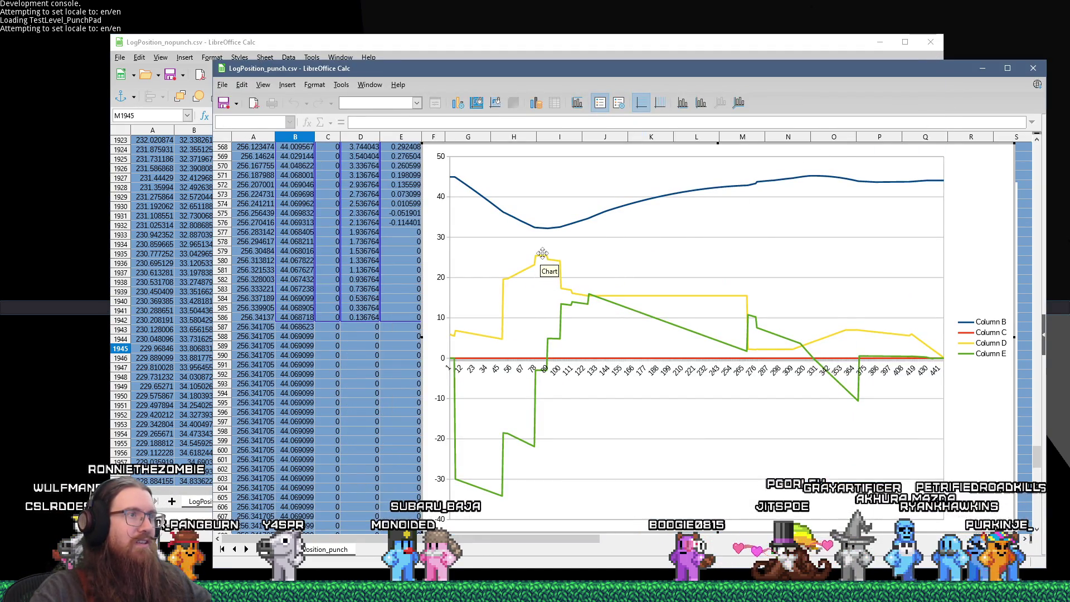
{"action": "left_click", "coordinate": [616, 58]}
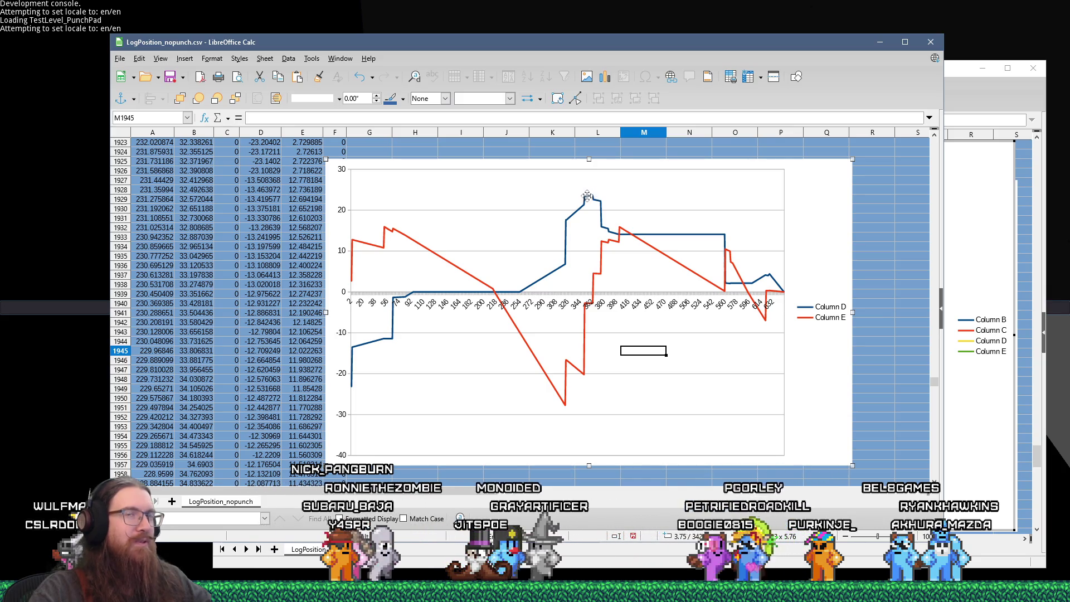
{"action": "left_click", "coordinate": [950, 70]}
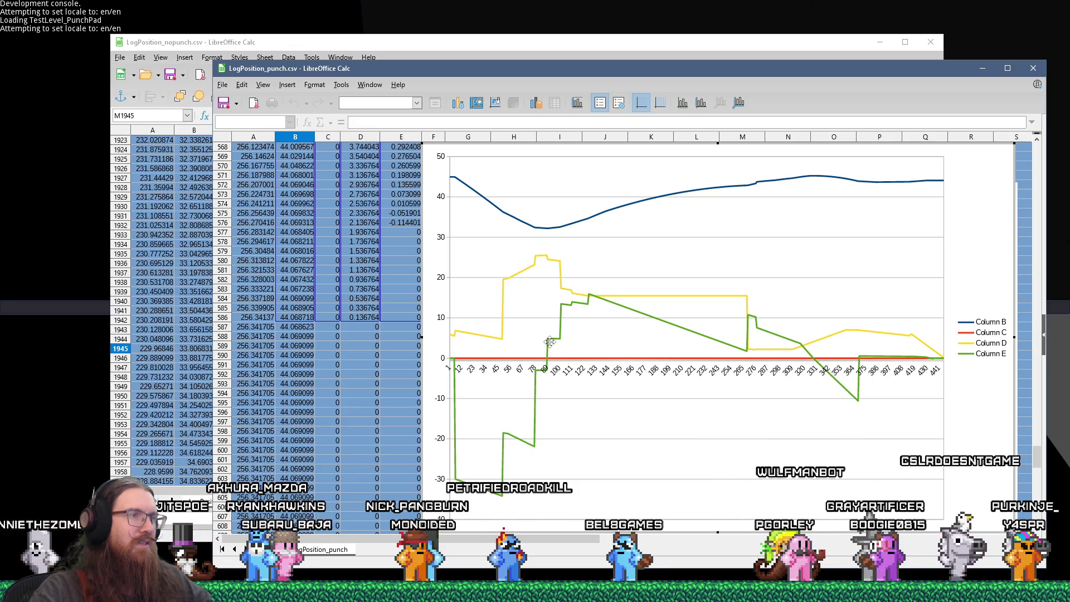
{"action": "key", "text": "alt+Tab"}
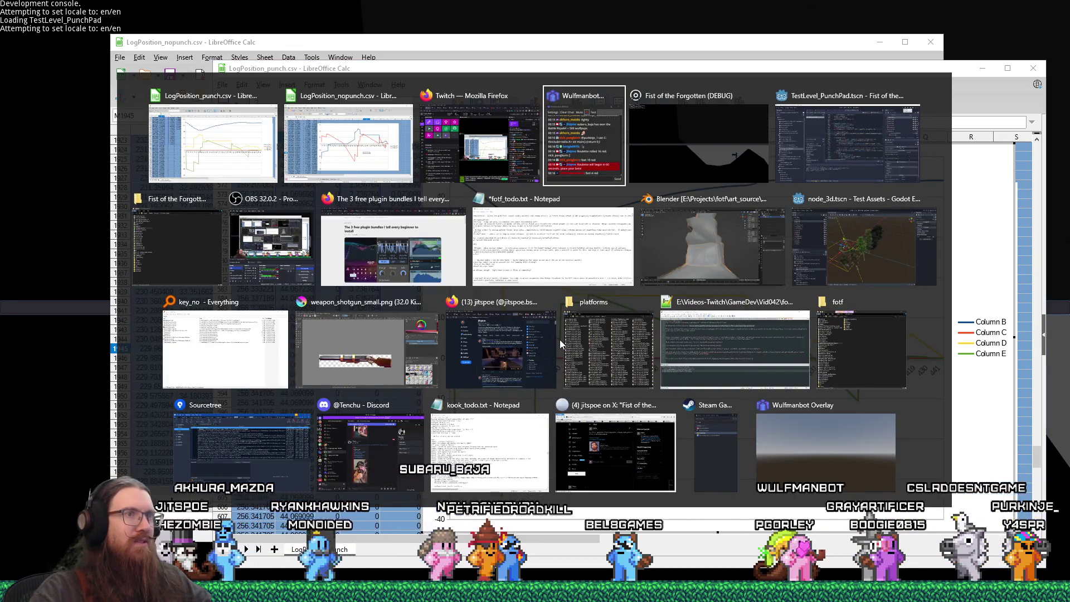
Cycle through the open windows past the punch log chart to the Godot editor
{"action": "key", "text": "alt+shift+Tab"}
{"action": "key", "text": "alt+shift+Tab"}
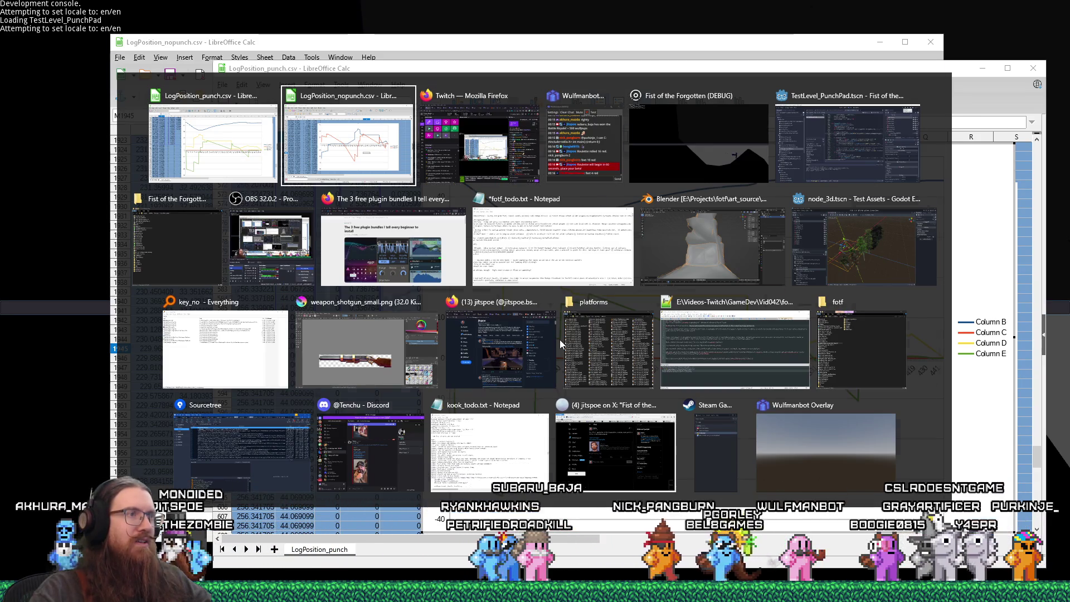
{"action": "key", "text": "alt+Tab"}
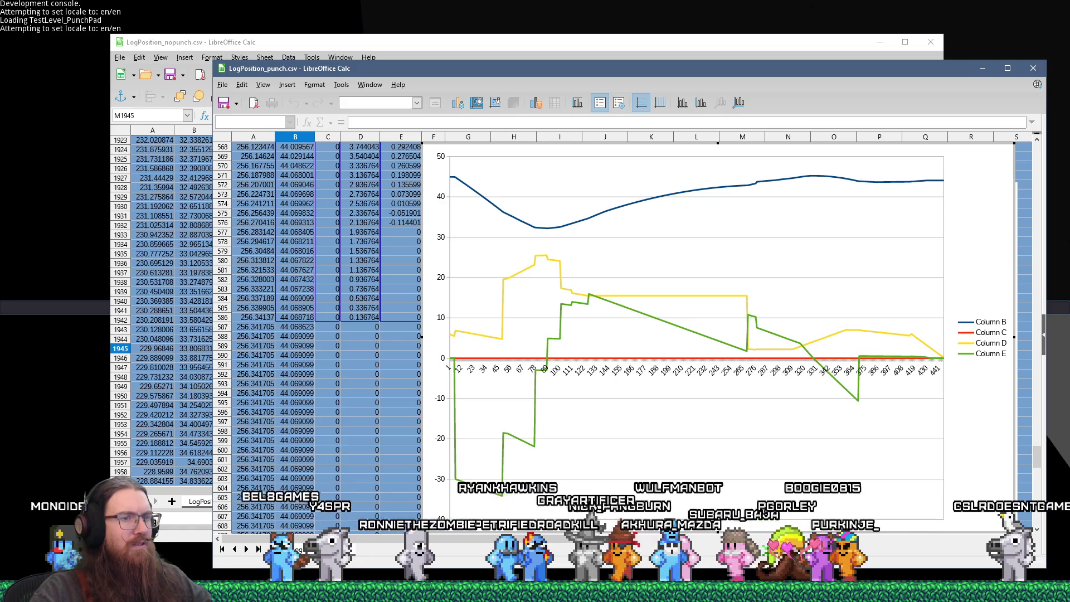
{"action": "key", "text": "alt+Tab"}
{"action": "key", "text": "alt+Tab"}
{"action": "key", "text": "alt+Tab"}
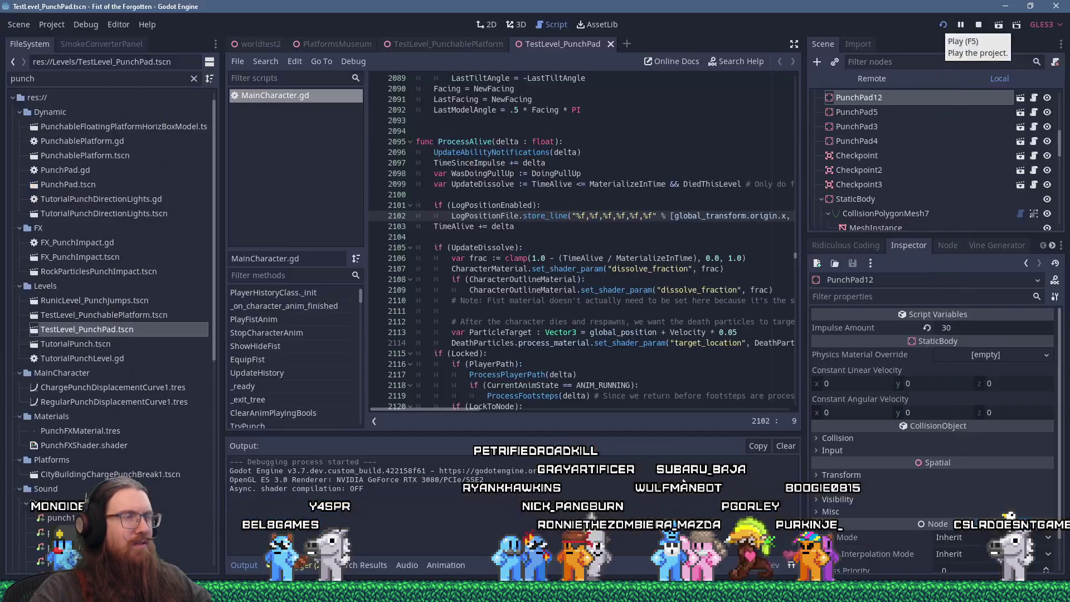
Search the script from the top for 'jump_Sp' to locate JUMP_SPEED, then return to the punch chart
{"action": "key", "text": "ctrl+Home"}
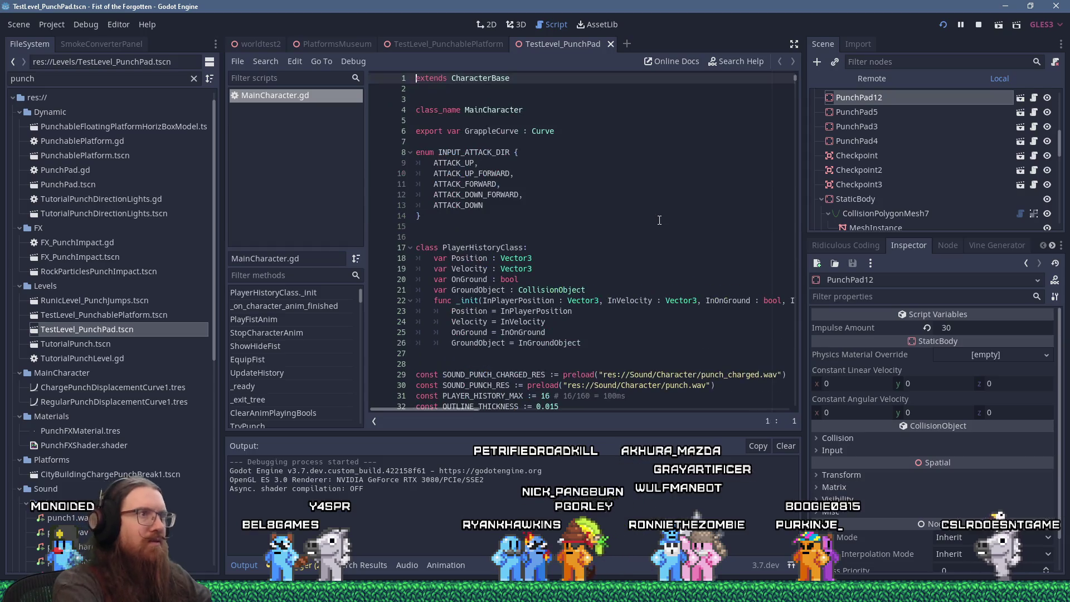
{"action": "key", "text": "ctrl+f"}
{"action": "type", "text": "jump"}
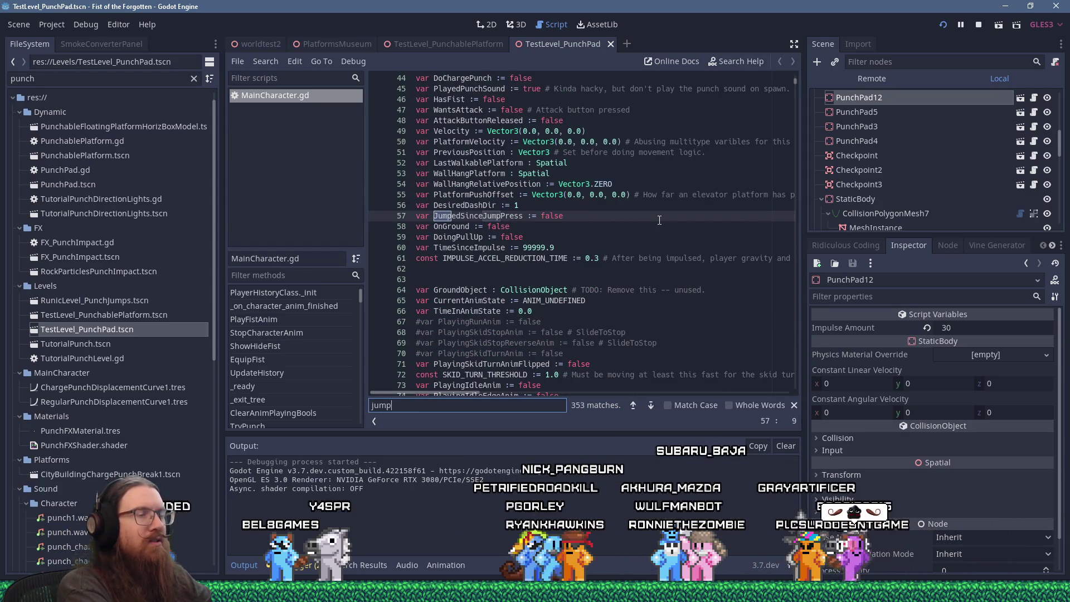
{"action": "type", "text": "_Speed"}
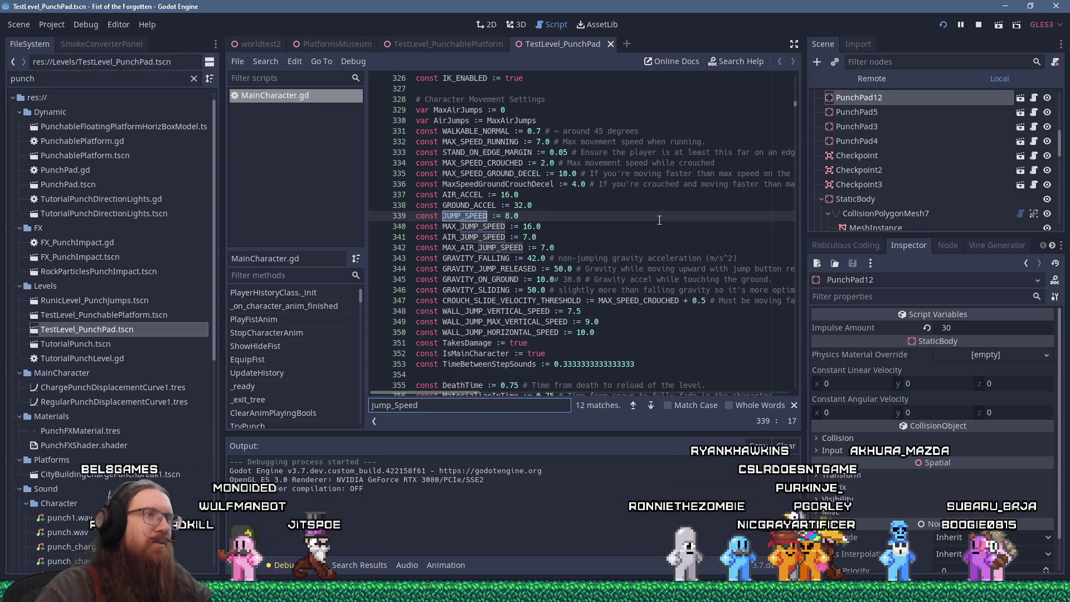
{"action": "key", "text": "alt+Tab"}
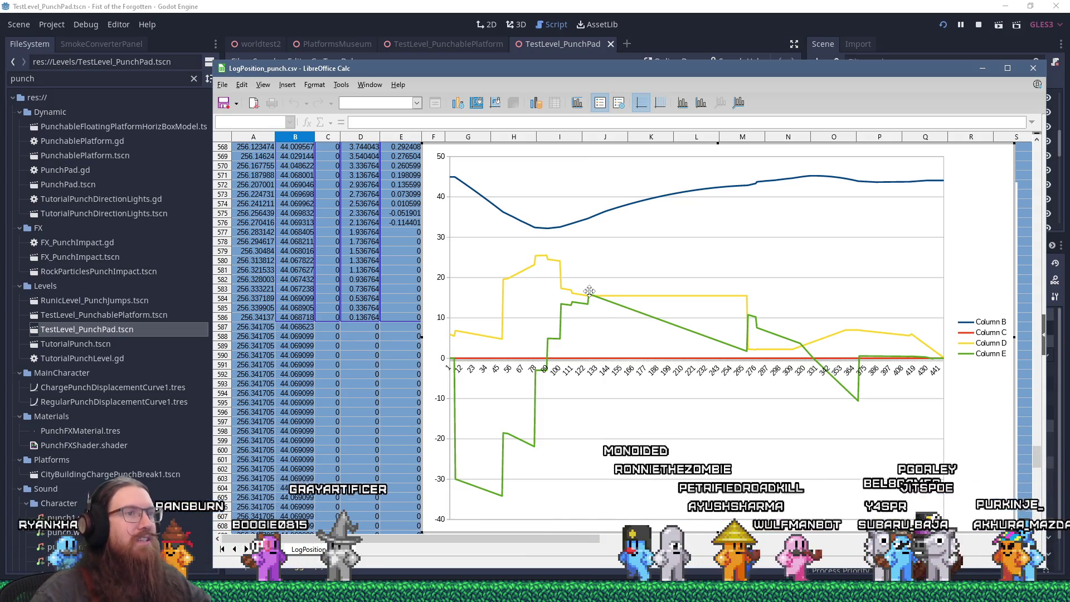
Flip between the no-punch and punch position charts to compare them
{"action": "key", "text": "alt+Tab"}
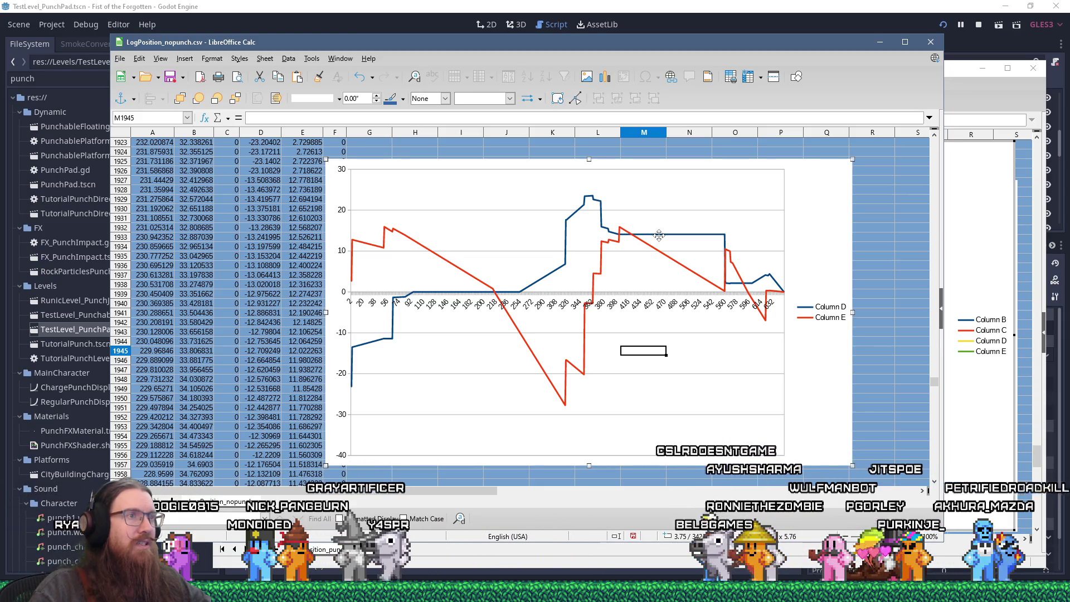
{"action": "key", "text": "alt+Tab"}
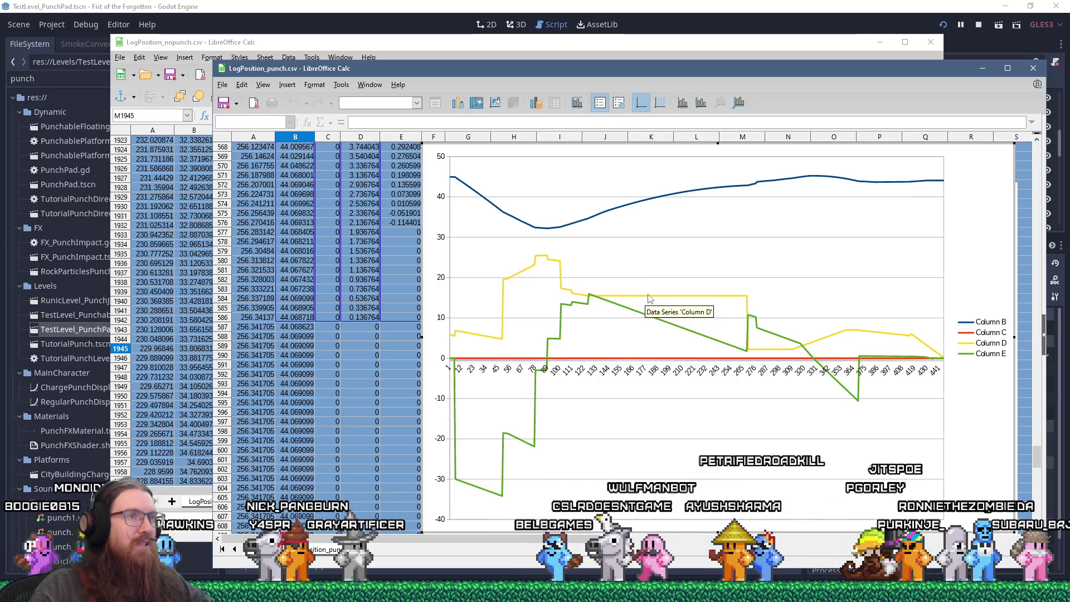
{"action": "key", "text": "alt+Tab"}
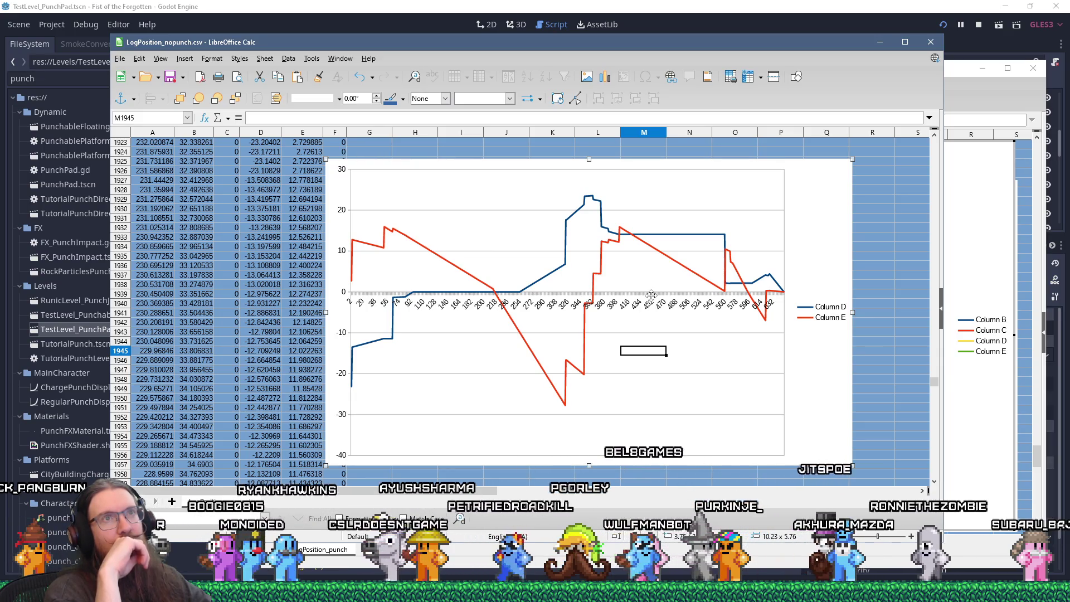
Go through the running game window back to the TestLevel_PunchPad scene in Godot
{"action": "key", "text": "alt+Tab"}
{"action": "key", "text": "alt+Tab"}
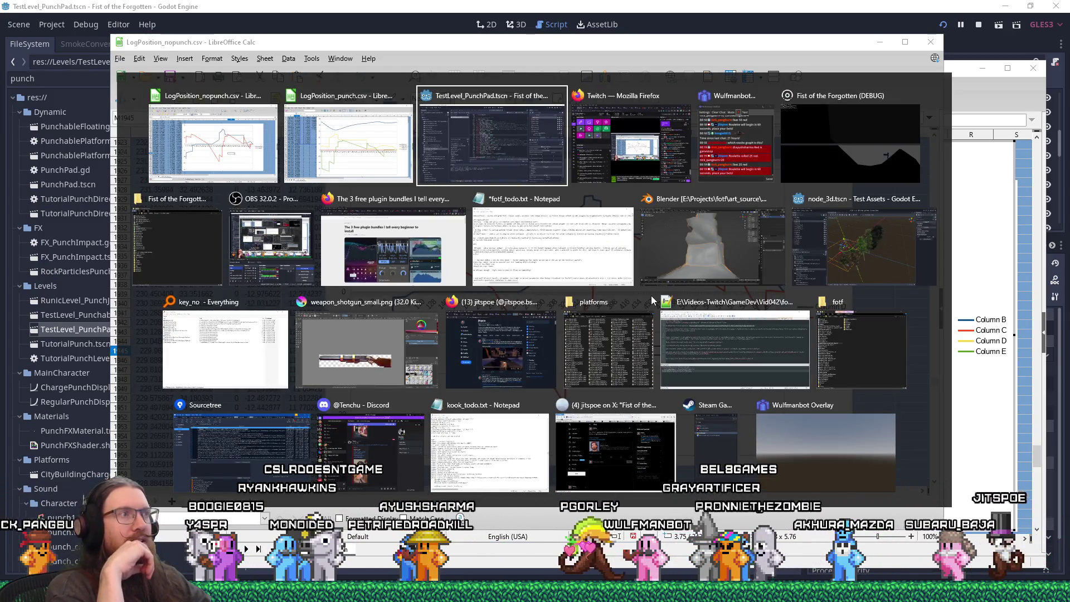
{"action": "key", "text": "alt+Tab"}
{"action": "key", "text": "alt+Tab"}
{"action": "key", "text": "alt+Tab"}
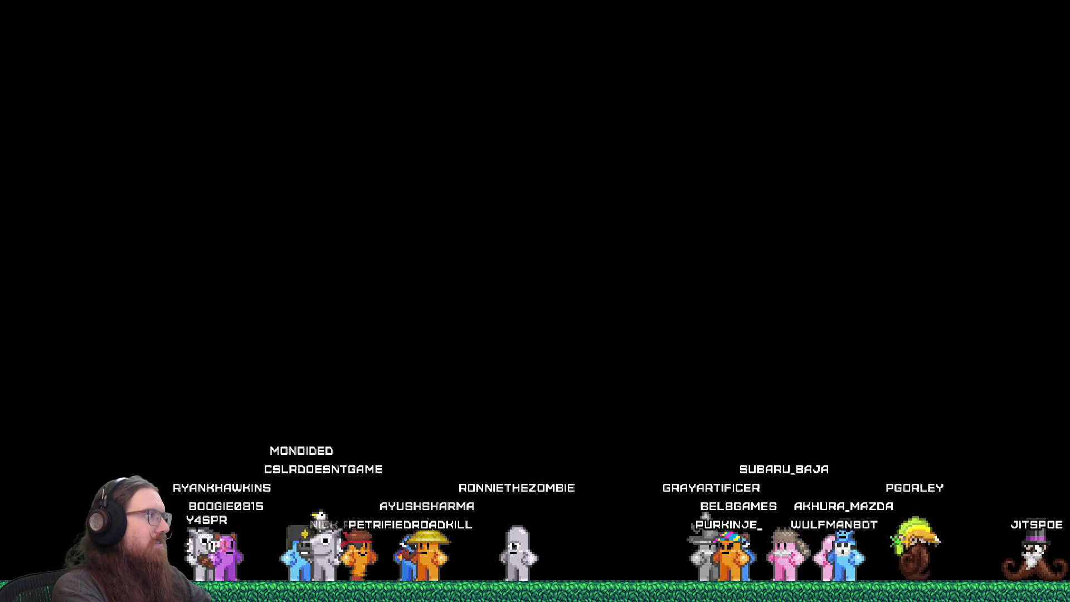
{"action": "key", "text": "alt+Tab"}
{"action": "key", "text": "alt+Tab"}
{"action": "key", "text": "alt+Tab"}
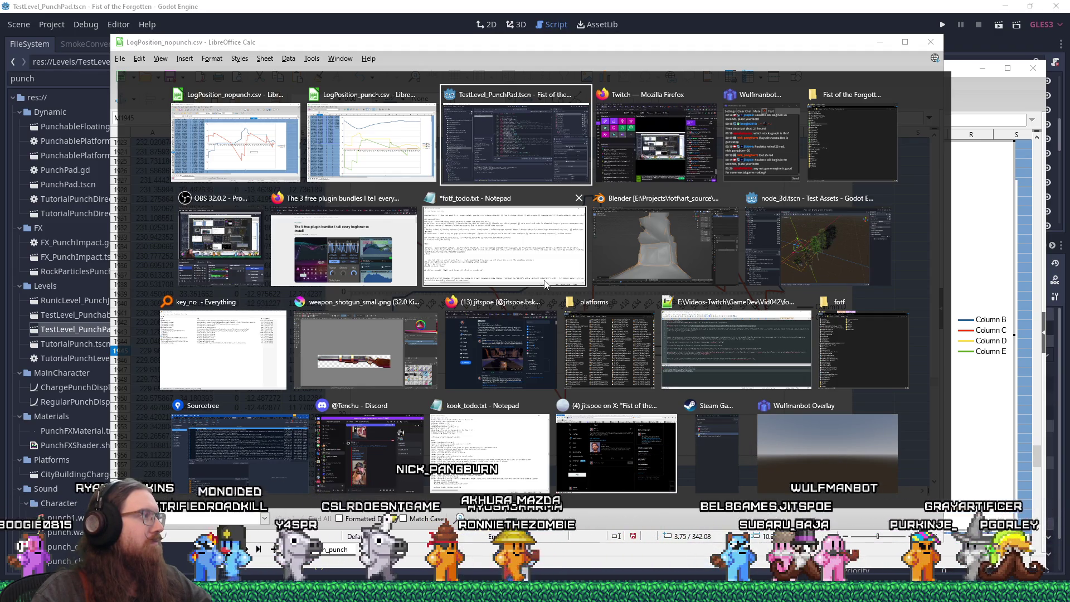
{"action": "left_click", "coordinate": [561, 140]}
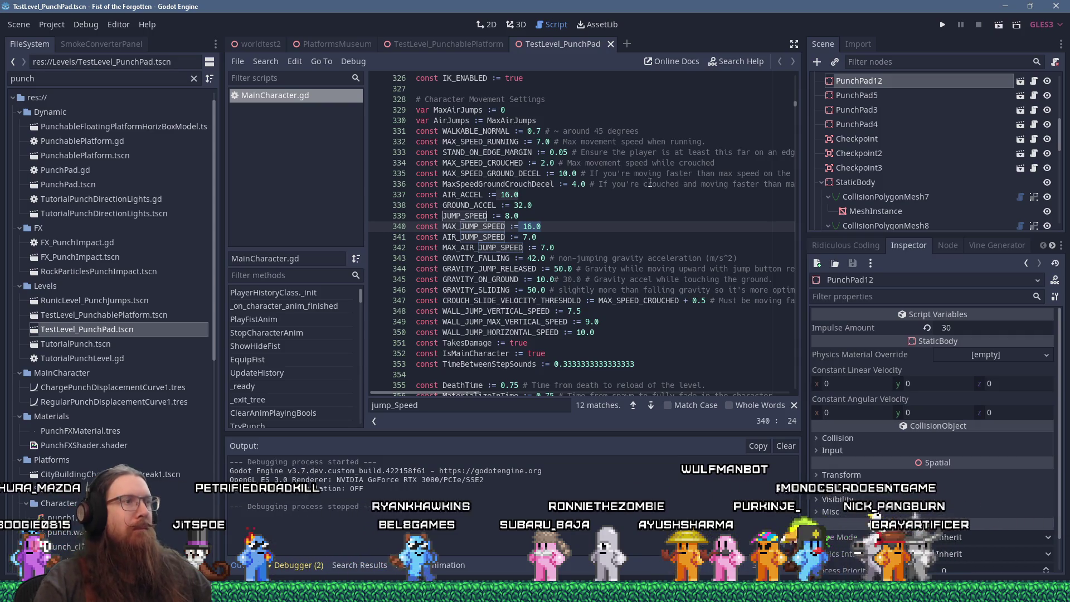
Jump to the end of line 340, then return to Godot's 3D level view
{"action": "key", "text": "End"}
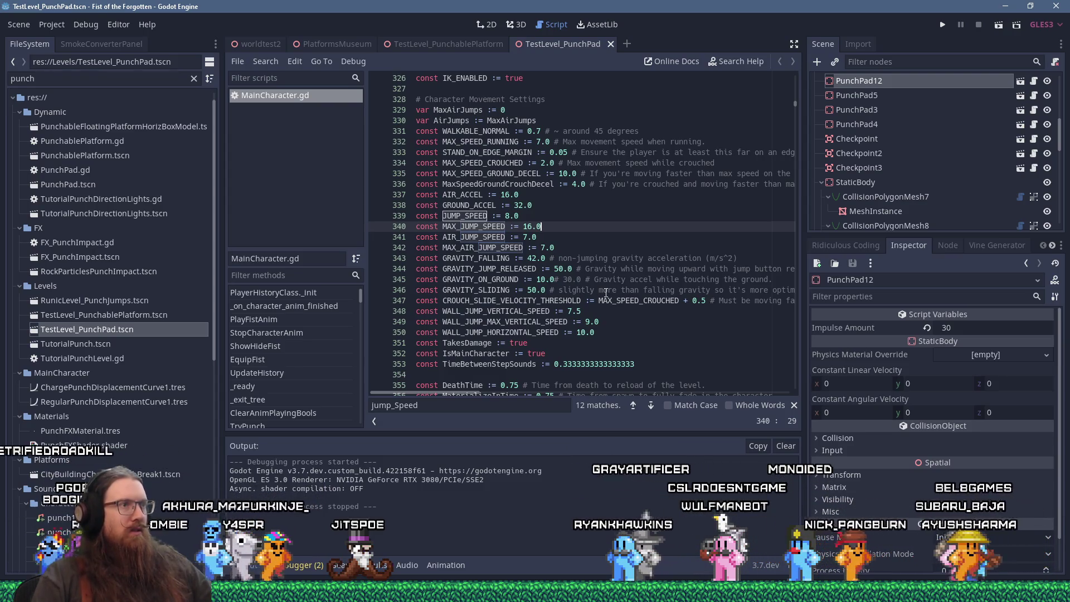
{"action": "key", "text": "alt+Tab"}
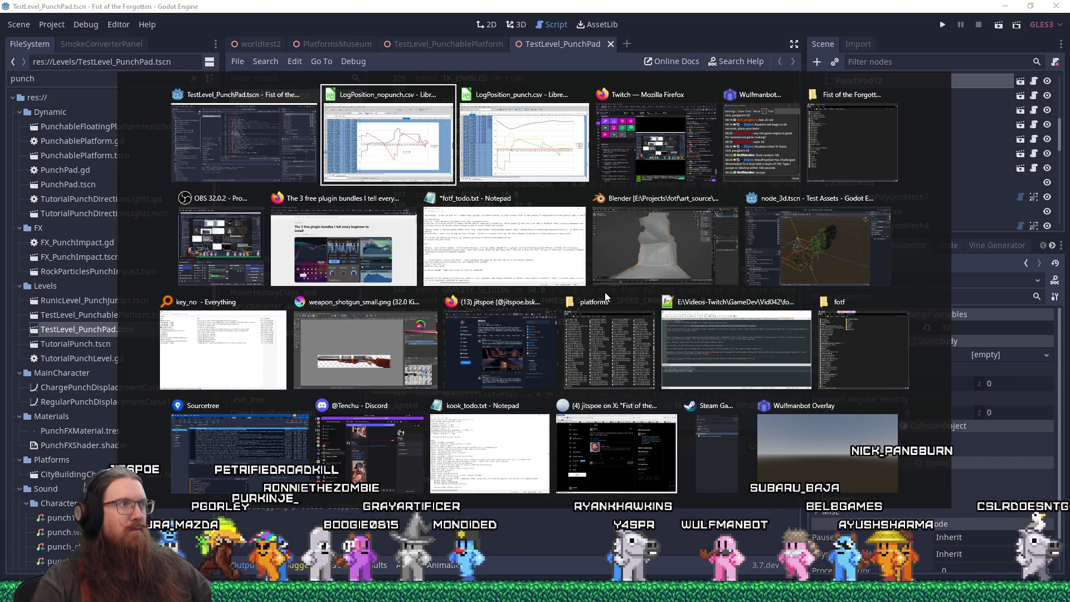
{"action": "key", "text": "shift+Tab"}
{"action": "key", "text": "shift+Tab"}
{"action": "key", "text": "Tab"}
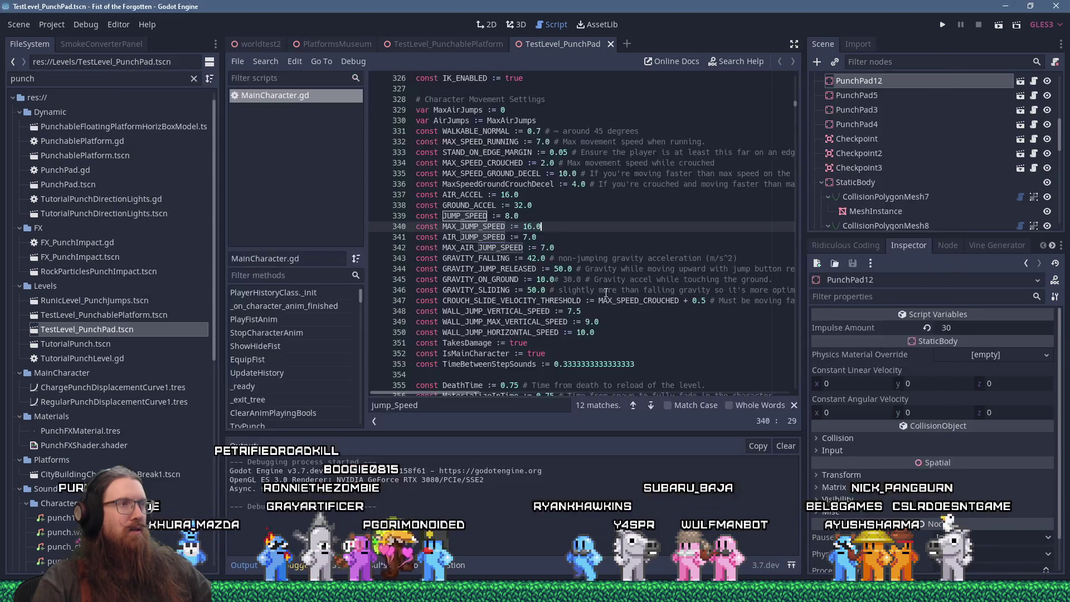
{"action": "left_click", "coordinate": [516, 24]}
Drag CollisionPolygonMesh6's spike vertex up to smooth the terrain slope
{"action": "scroll", "coordinate": [591, 256], "scroll_direction": "up", "scroll_amount": 4}
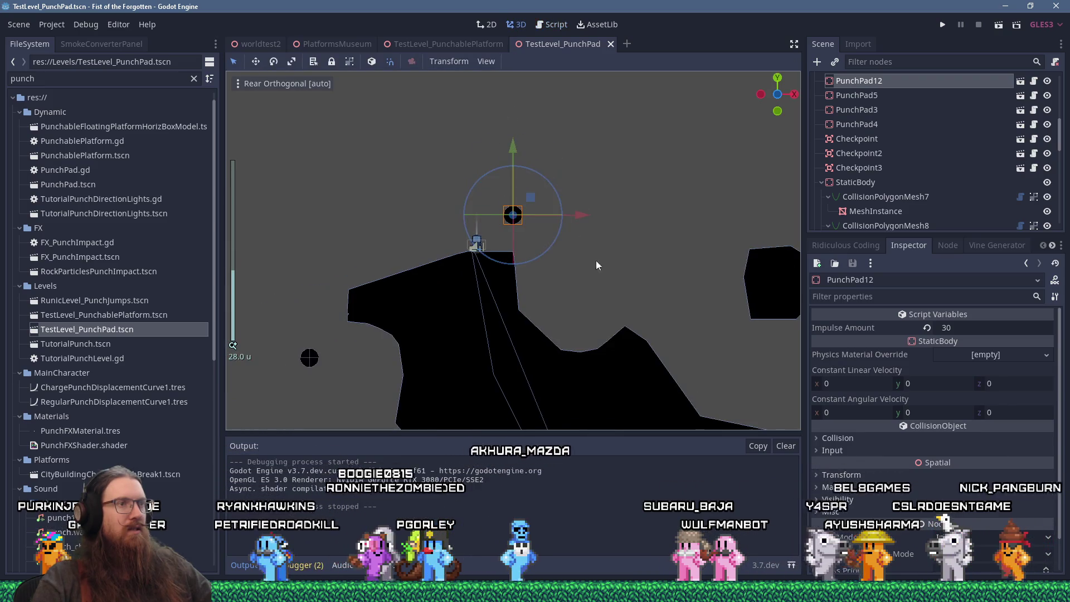
{"action": "left_click_drag", "start_coordinate": [554, 175], "coordinate": [453, 138]}
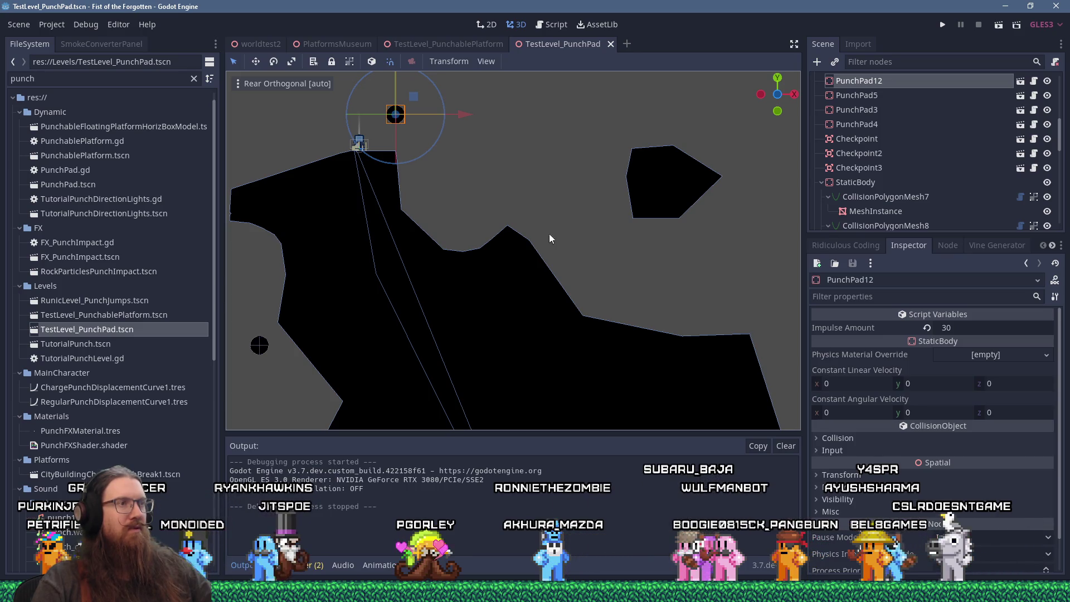
{"action": "left_click", "coordinate": [510, 237]}
{"action": "scroll", "coordinate": [509, 229], "scroll_direction": "up", "scroll_amount": 1}
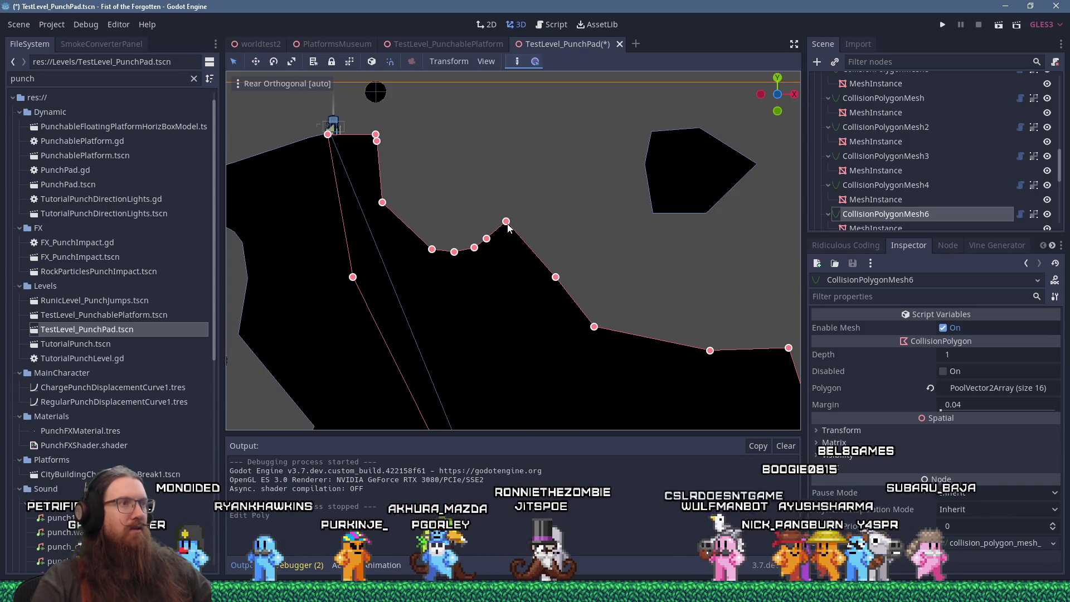
{"action": "left_click_drag", "start_coordinate": [534, 251], "coordinate": [498, 249]}
Move the small CollisionPolygonMesh5 right and down, then save and run the level
{"action": "scroll", "coordinate": [482, 266], "scroll_direction": "up", "scroll_amount": 3}
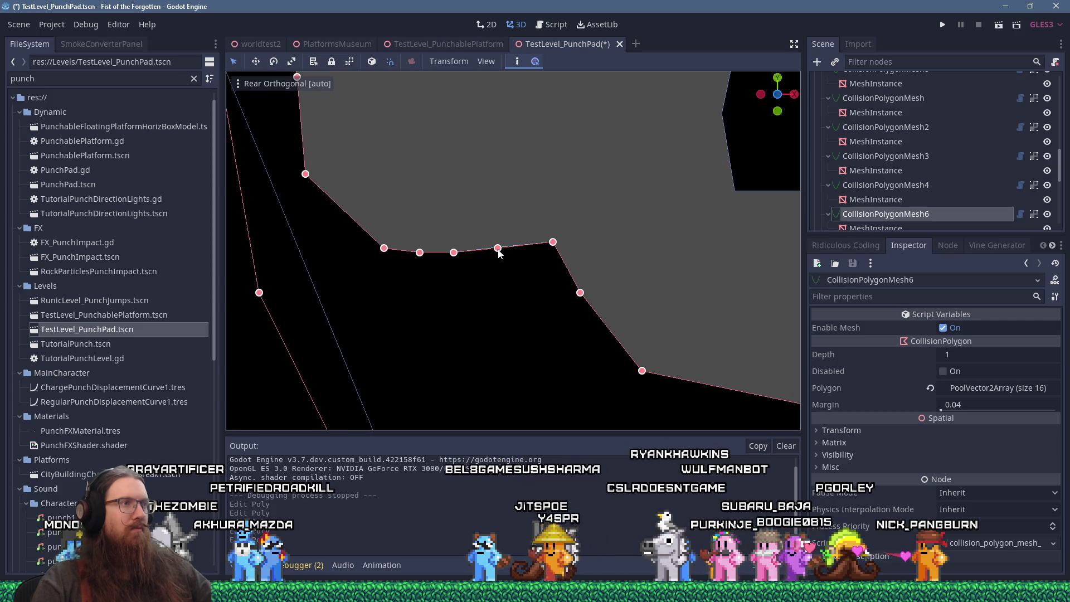
{"action": "scroll", "coordinate": [512, 252], "scroll_direction": "down", "scroll_amount": 5}
{"action": "left_click", "coordinate": [636, 191]}
{"action": "scroll", "coordinate": [635, 192], "scroll_direction": "down", "scroll_amount": 4}
{"action": "left_click_drag", "start_coordinate": [603, 118], "coordinate": [676, 143]}
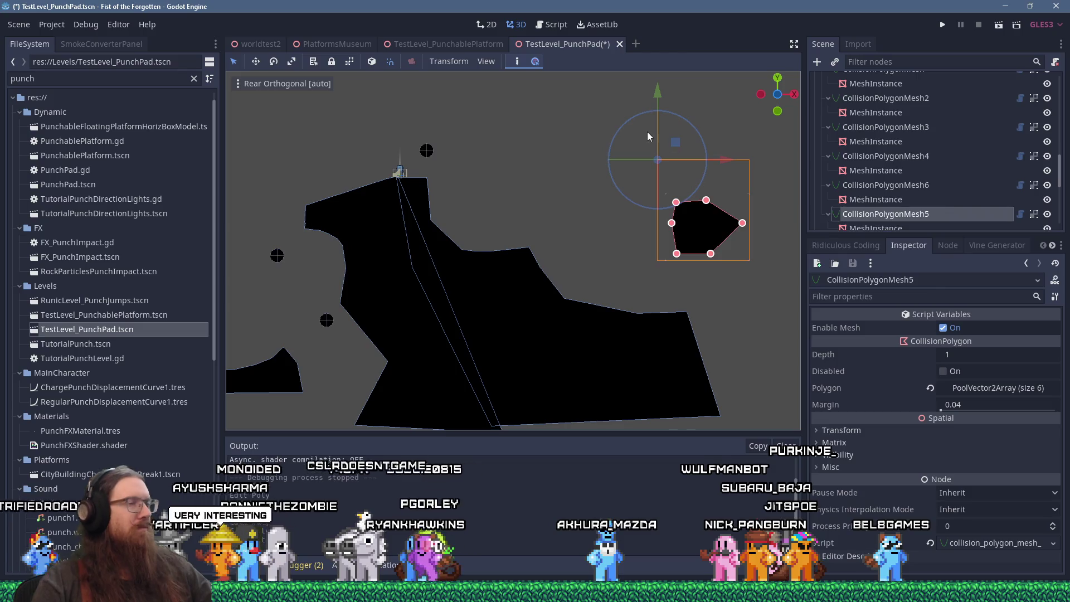
{"action": "left_click", "coordinate": [942, 25]}
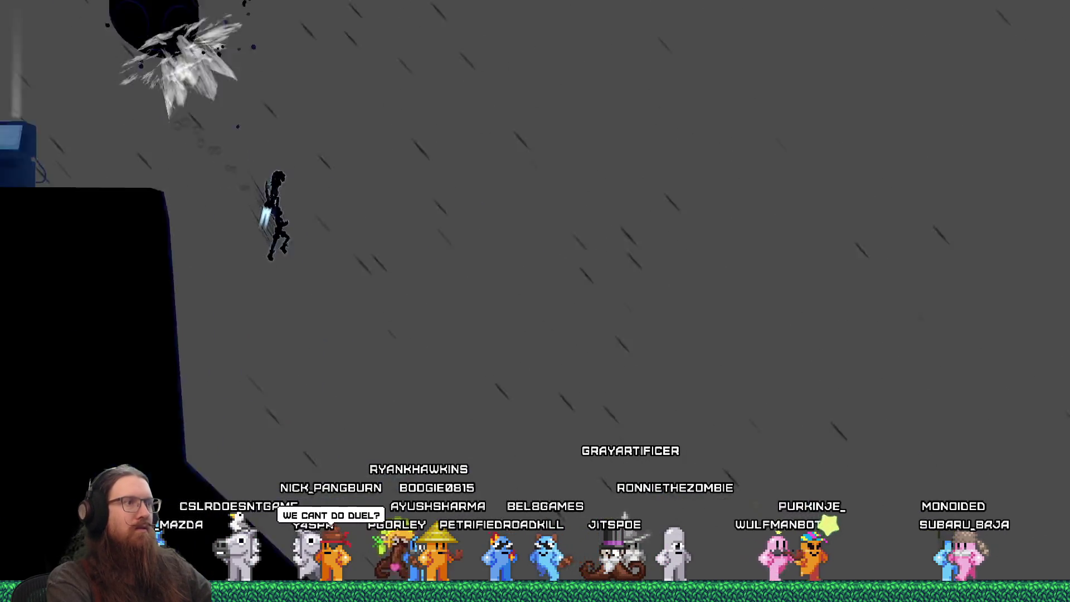
Enter the quit command in the game's console to close the playtest
{"action": "key", "text": "grave"}
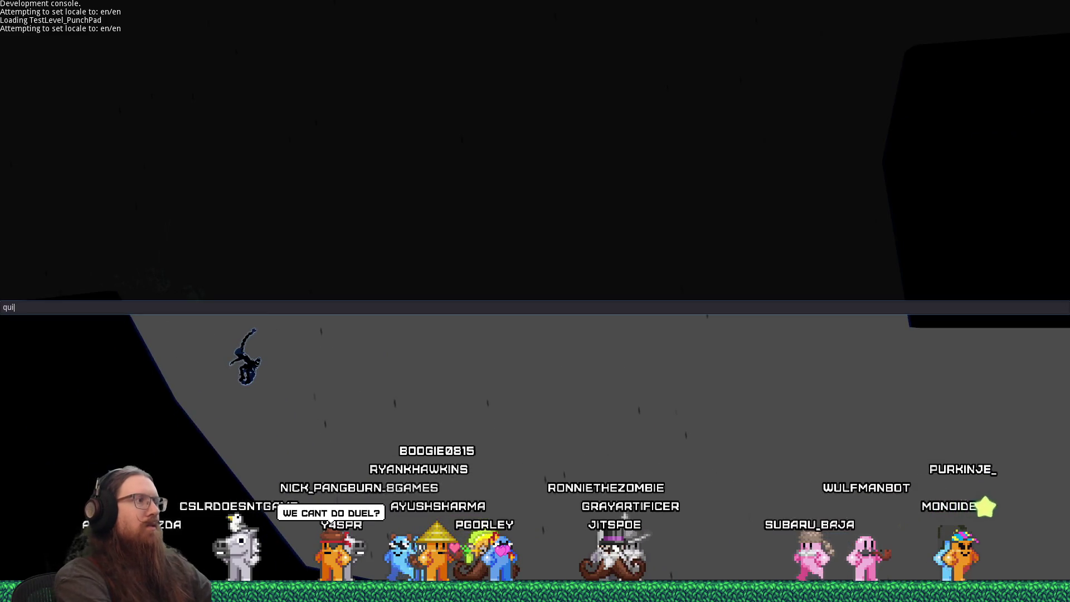
{"action": "type", "text": "it"}
{"action": "key", "text": "Return"}
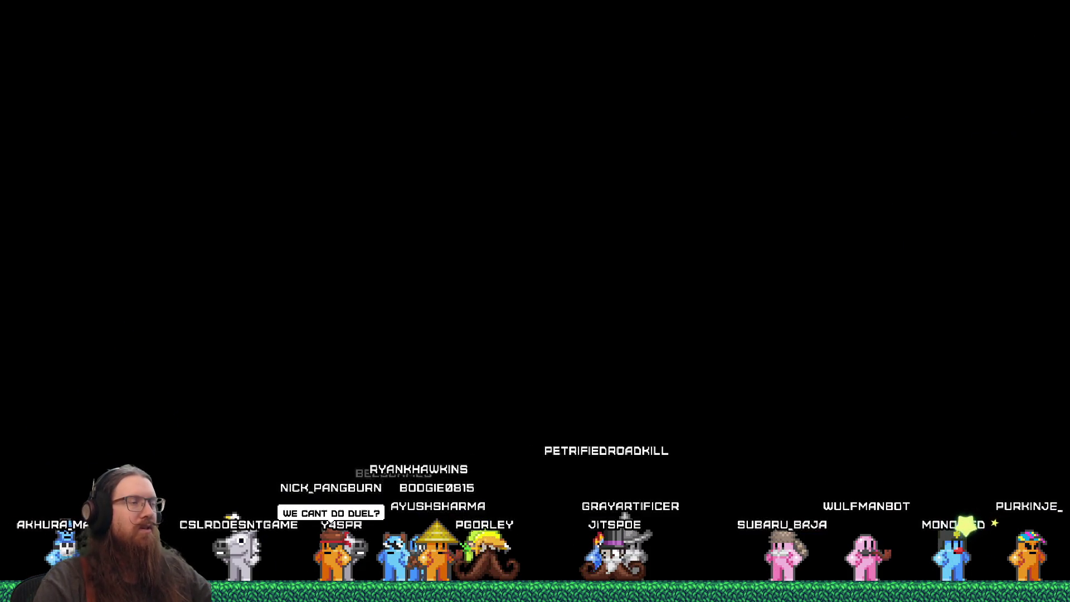
{"action": "scroll", "coordinate": [470, 173], "scroll_direction": "up", "scroll_amount": 5}
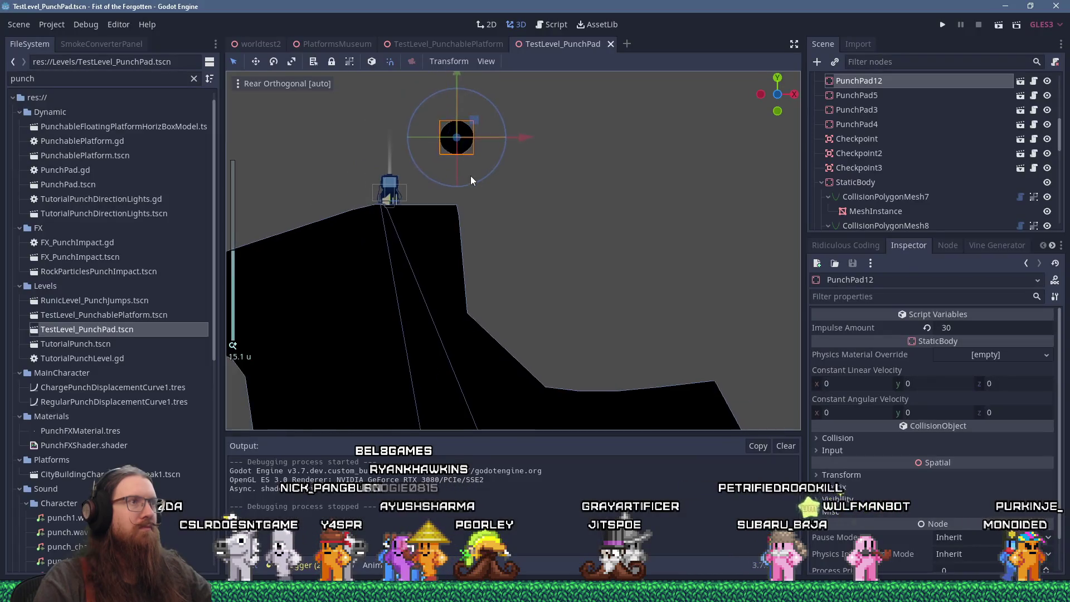
In Rear Orthogonal view, move PunchPad12 up and to the right
{"action": "key", "text": "KP_1"}
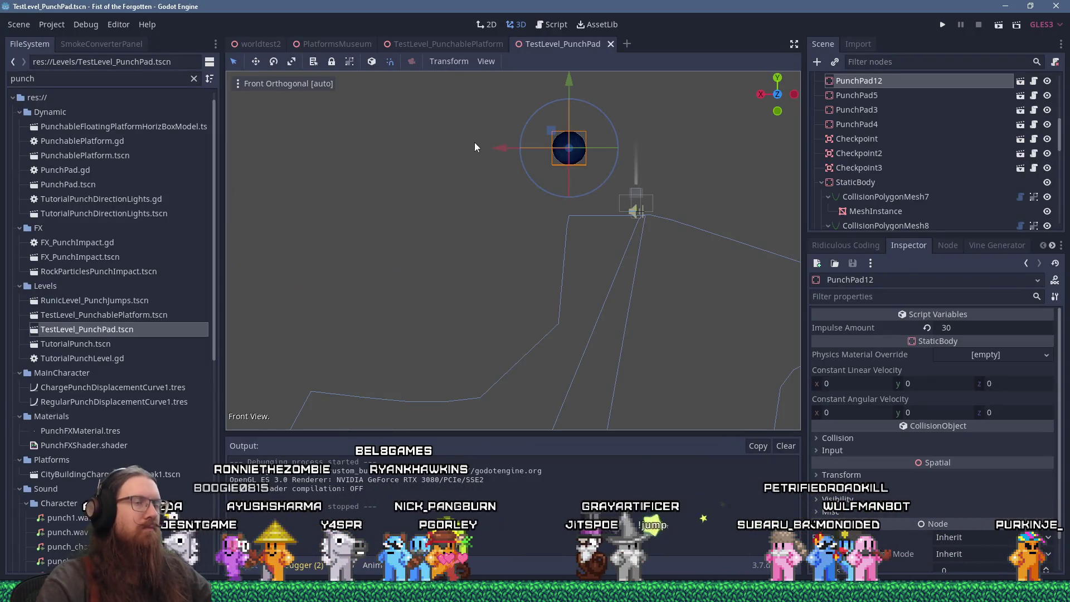
{"action": "key", "text": "ctrl+KP_1"}
{"action": "left_click_drag", "start_coordinate": [474, 142], "coordinate": [485, 125]}
Lower CollisionPolygonMesh6's slope vertex and add two points to round the slope under the ledge
{"action": "left_click", "coordinate": [512, 366]}
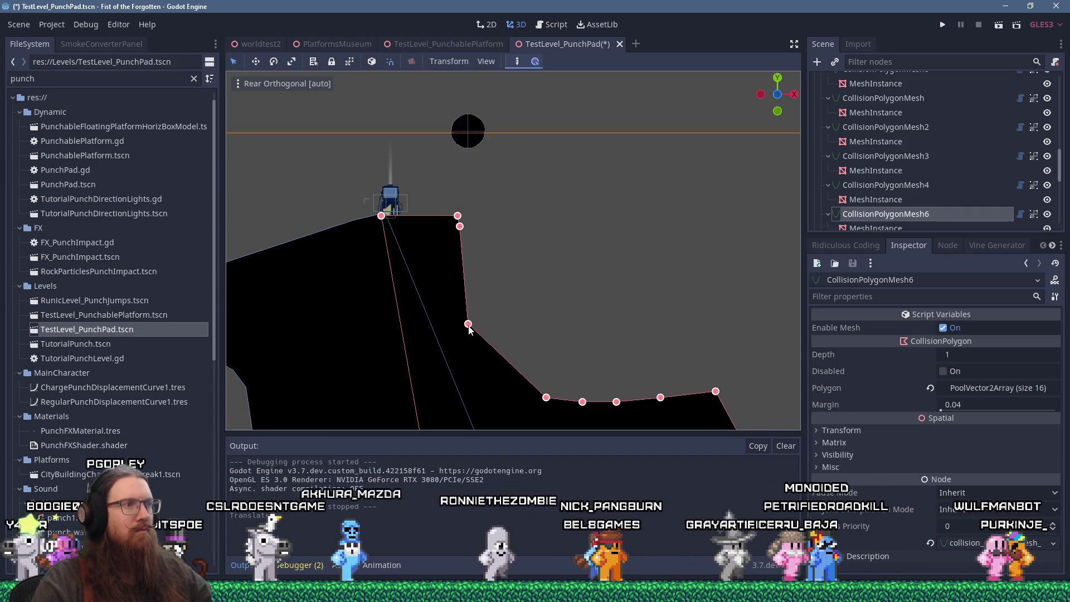
{"action": "left_click_drag", "start_coordinate": [469, 327], "coordinate": [486, 372]}
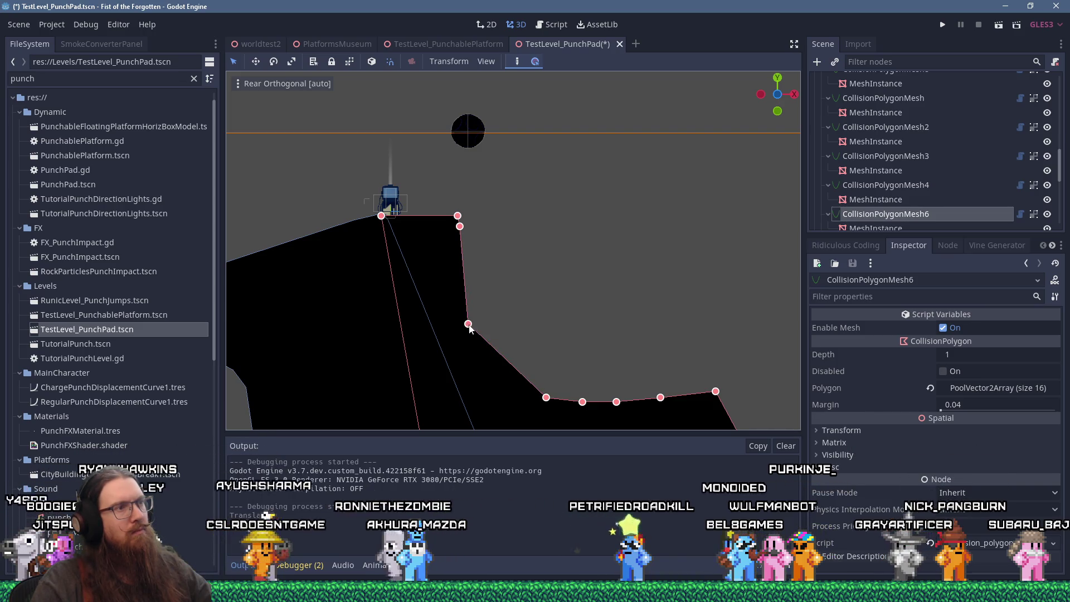
{"action": "left_click", "coordinate": [490, 356]}
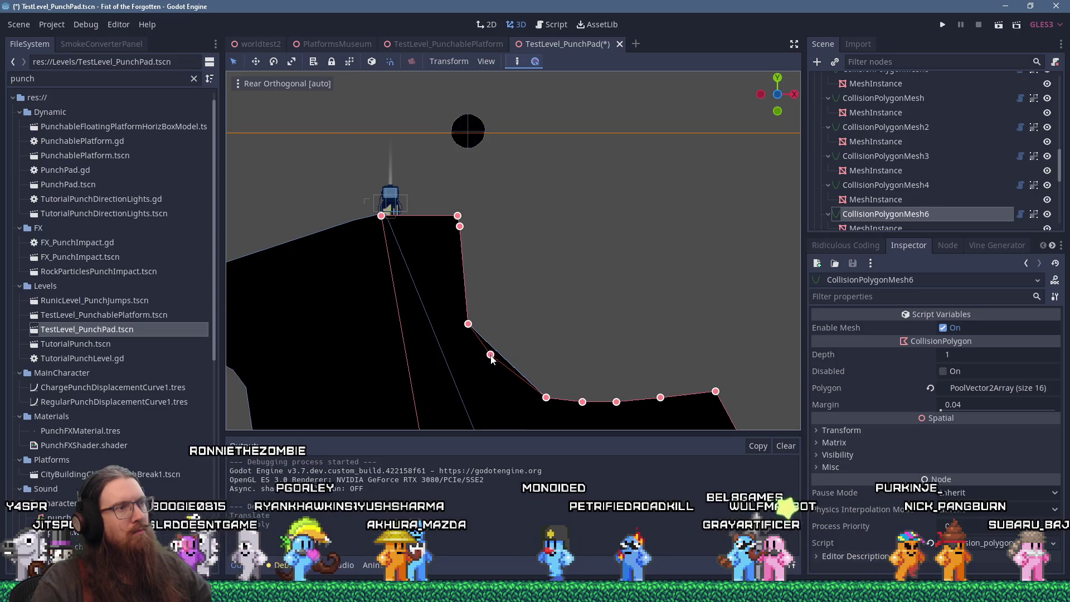
{"action": "left_click", "coordinate": [514, 380]}
{"action": "left_click_drag", "start_coordinate": [514, 380], "coordinate": [517, 382]}
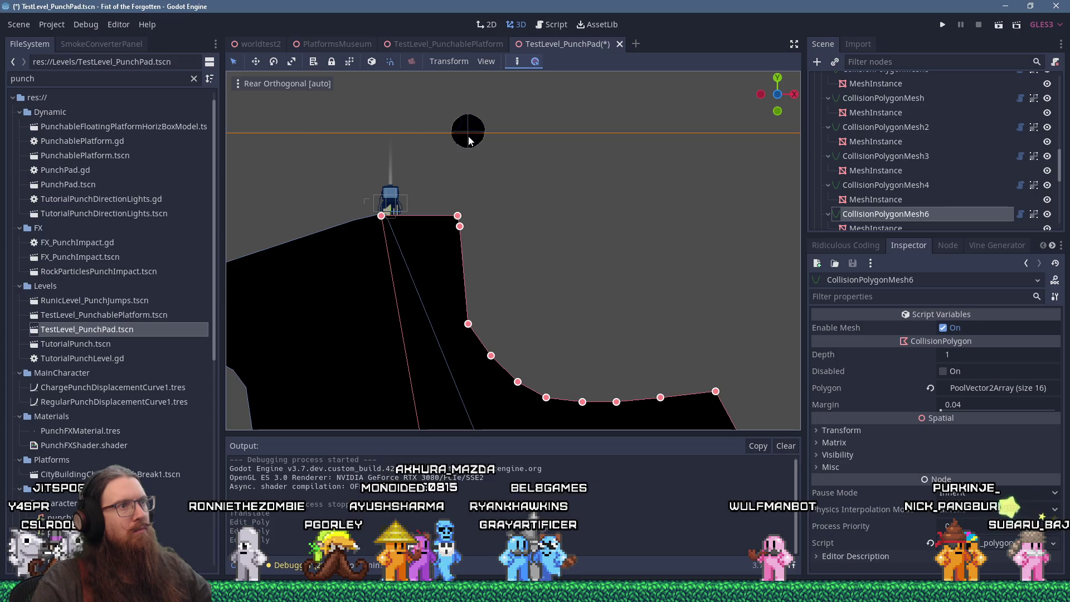
Shift CollisionPolygonMesh5 down and right, then save and launch the playtest
{"action": "scroll", "coordinate": [521, 262], "scroll_direction": "down", "scroll_amount": 3}
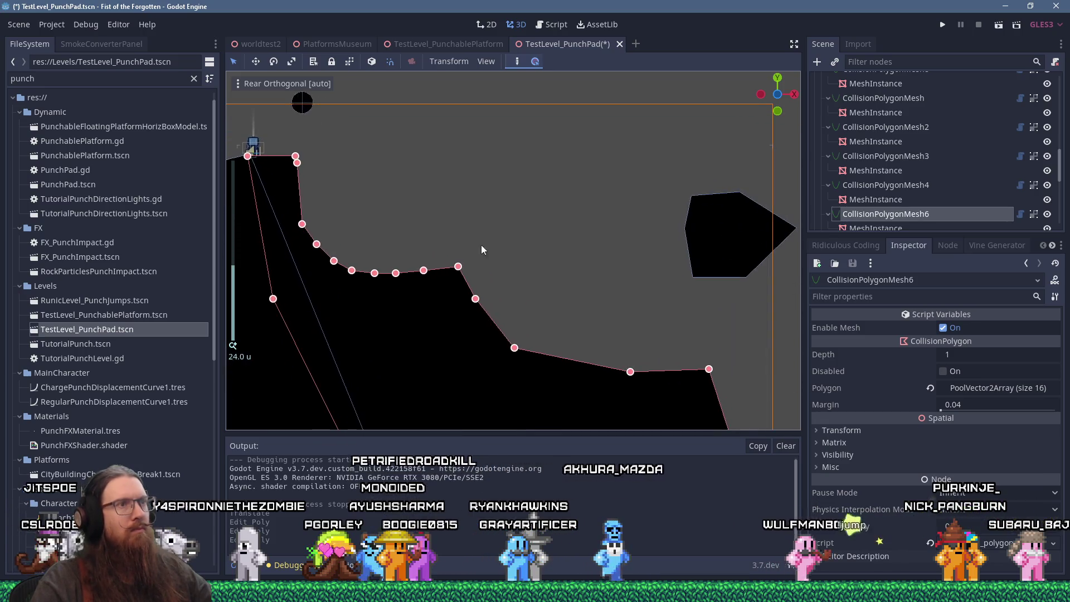
{"action": "left_click", "coordinate": [698, 234]}
{"action": "left_click_drag", "start_coordinate": [685, 108], "coordinate": [696, 164]}
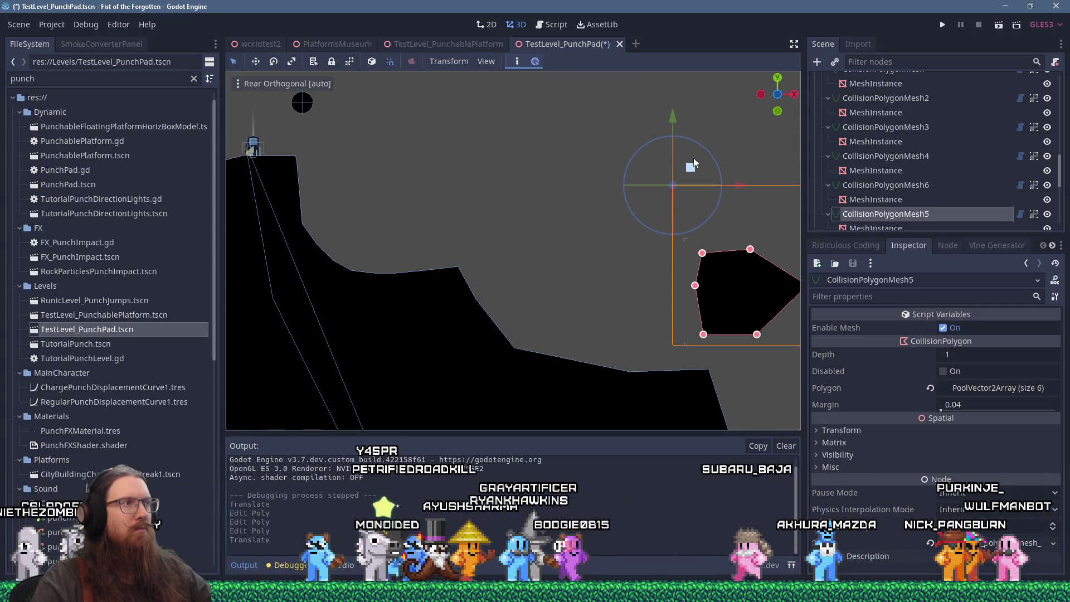
{"action": "left_click", "coordinate": [943, 25]}
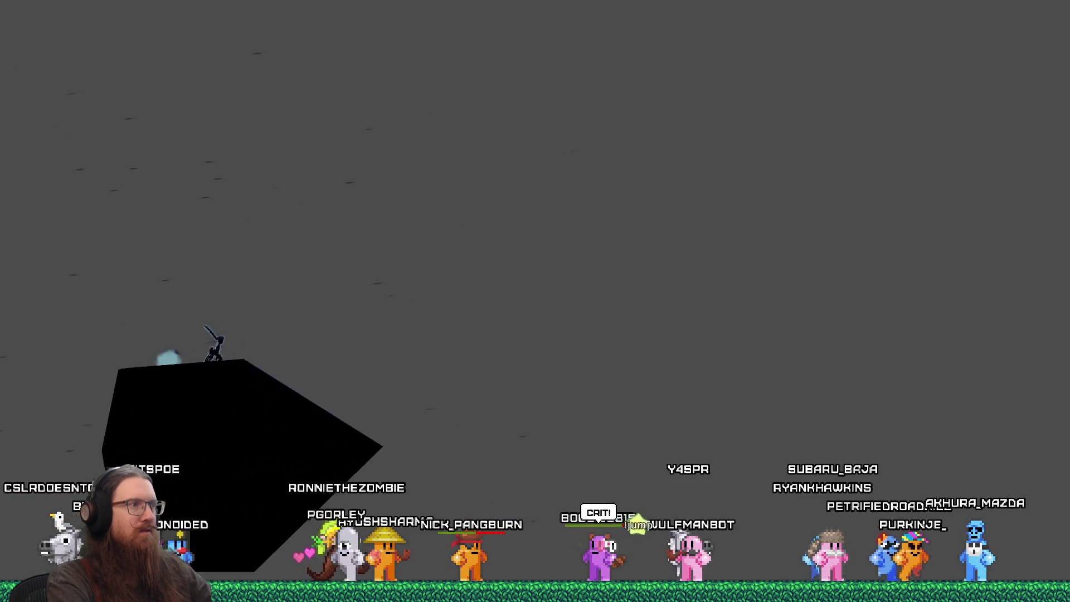
Quit the running playtest from the console, then save and relaunch the level
{"action": "key", "text": "grave"}
{"action": "type", "text": "quit"}
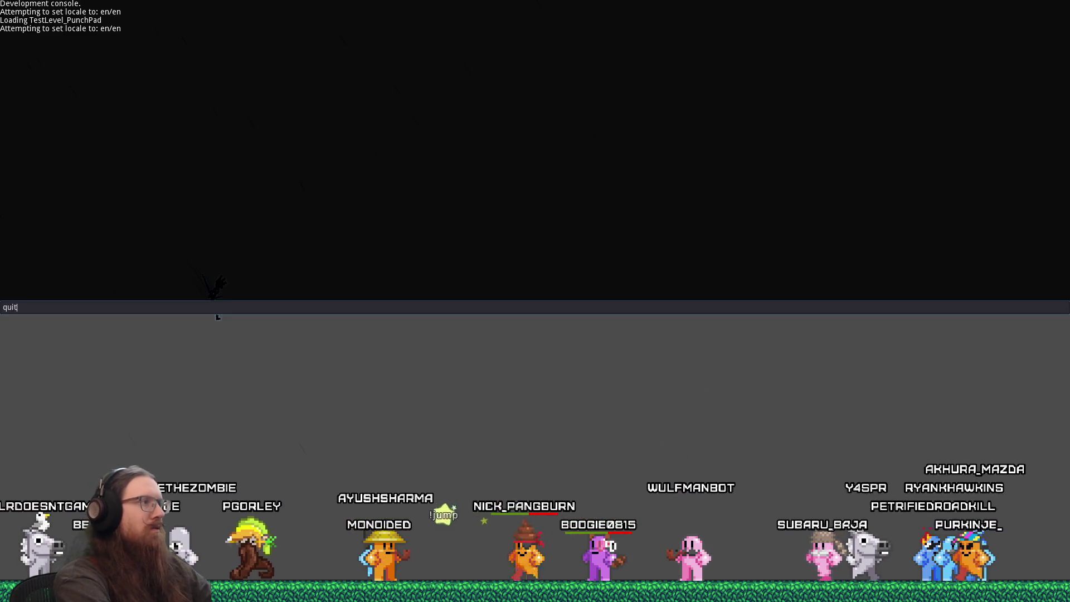
{"action": "key", "text": "Return"}
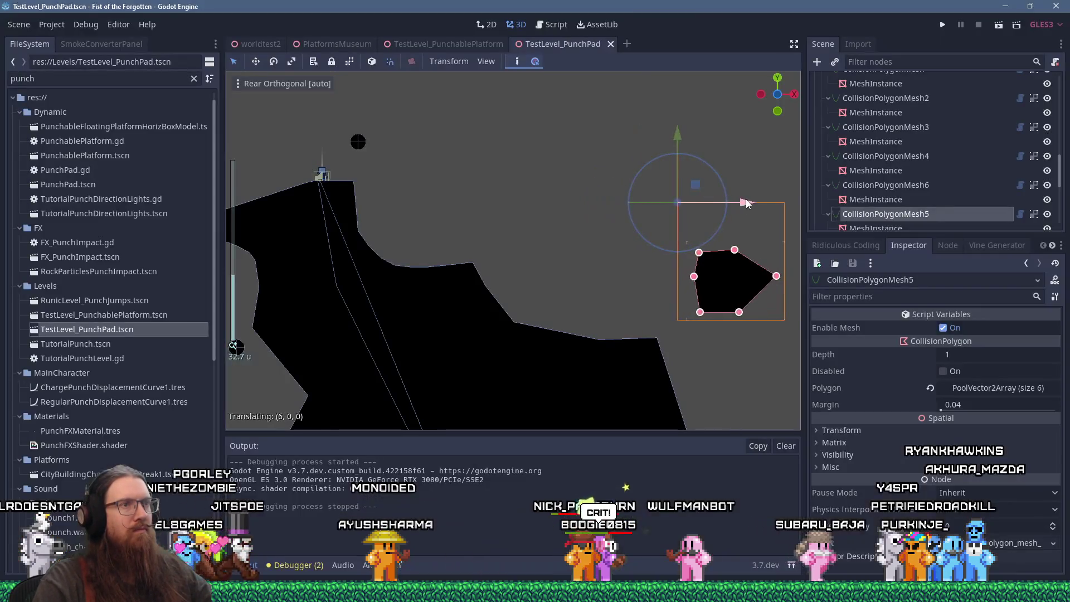
{"action": "left_click", "coordinate": [943, 25]}
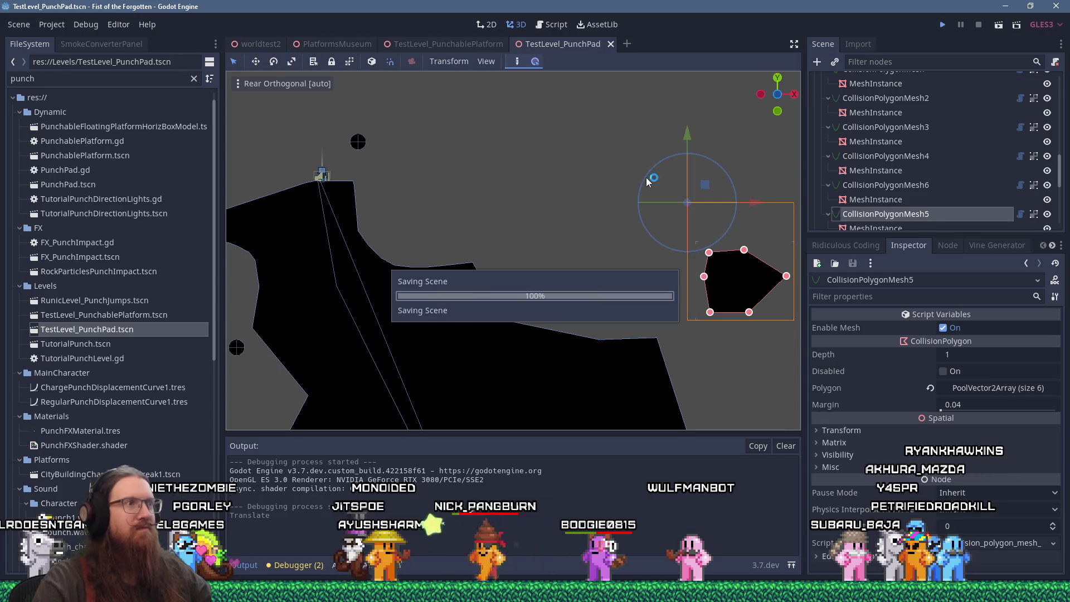
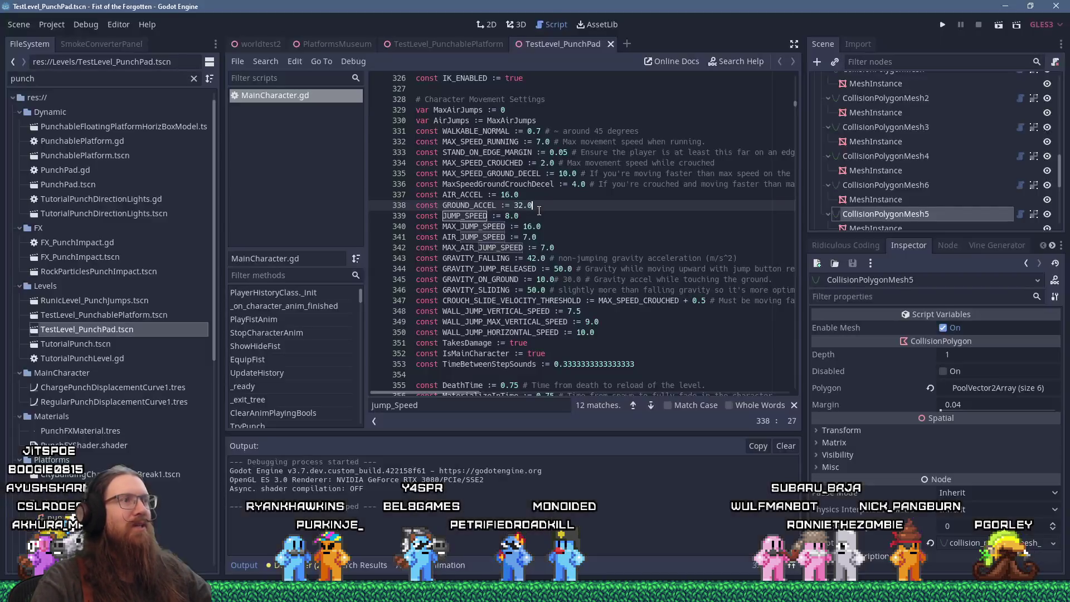
Search MainCharacter.gd for 'wallhangplatform' and locate the WallHangPlatform = null reset on line 3346
{"action": "type", "text": "wallhangpo"}
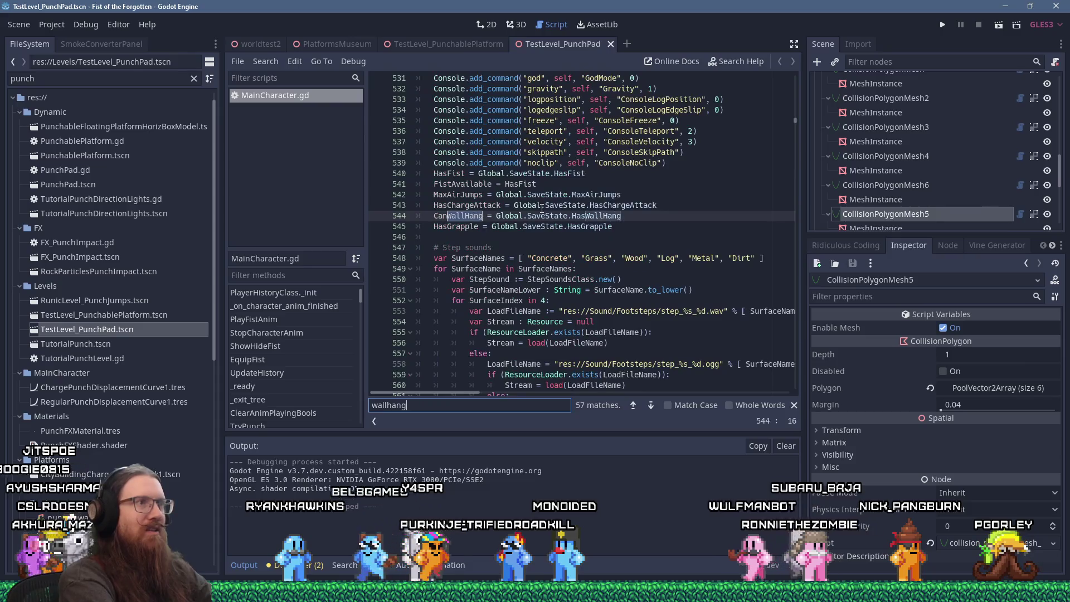
{"action": "key", "text": "BackSpace"}
{"action": "type", "text": "latform ="}
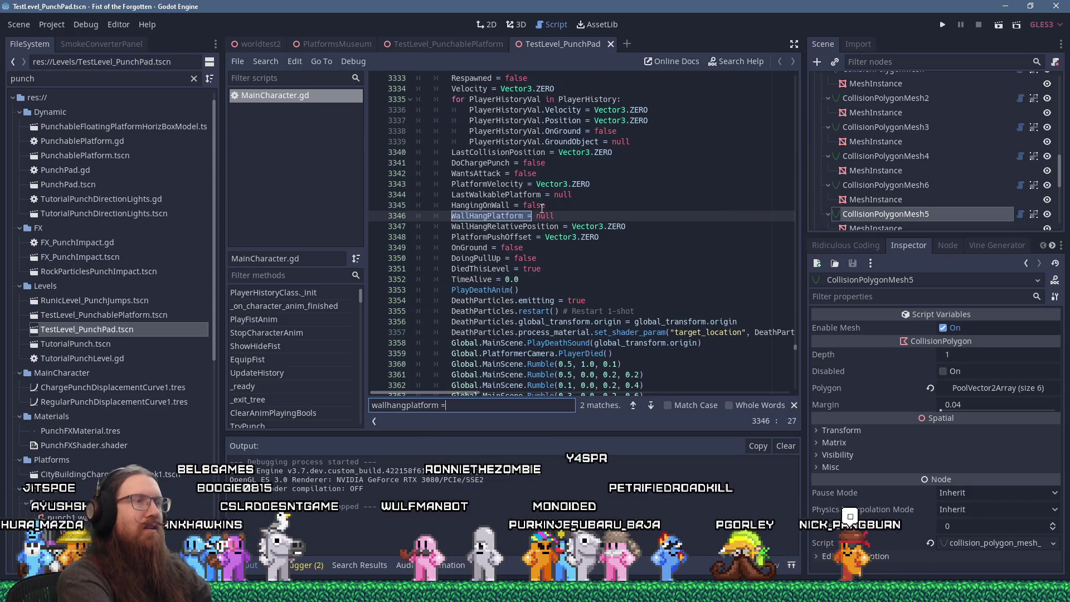
{"action": "scroll", "coordinate": [657, 205], "scroll_direction": "up", "scroll_amount": 4}
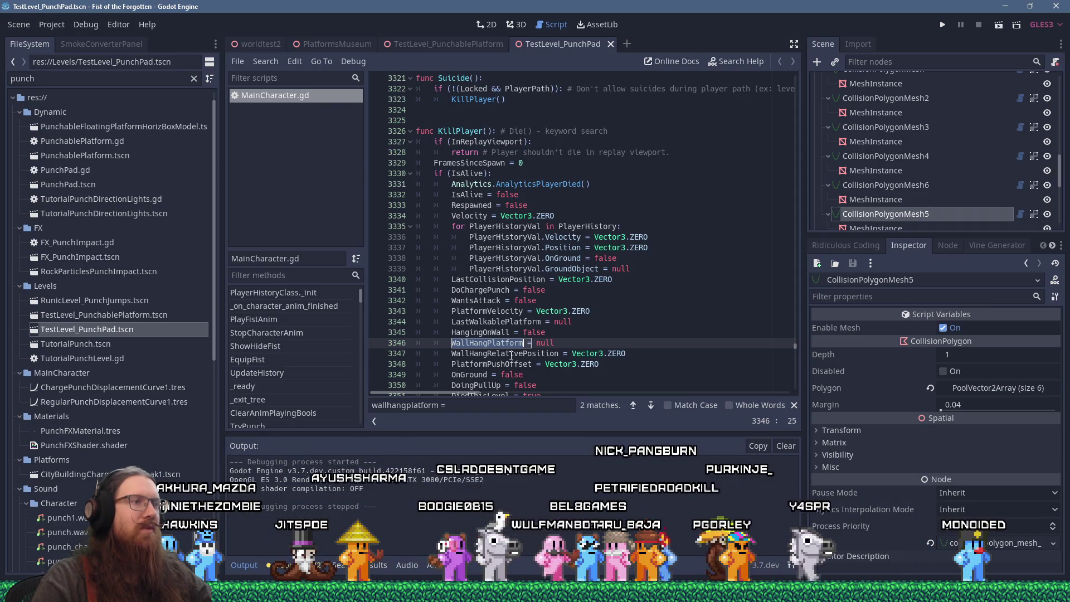
{"action": "double_click", "coordinate": [511, 355]}
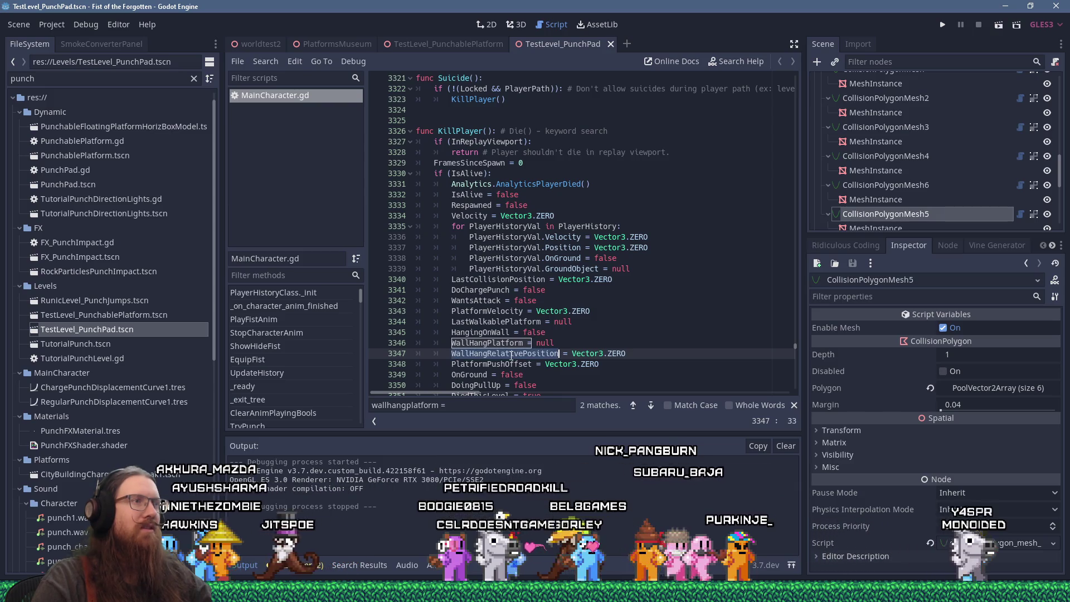
{"action": "scroll", "coordinate": [511, 355], "scroll_direction": "down", "scroll_amount": 6}
{"action": "scroll", "coordinate": [511, 356], "scroll_direction": "up", "scroll_amount": 3}
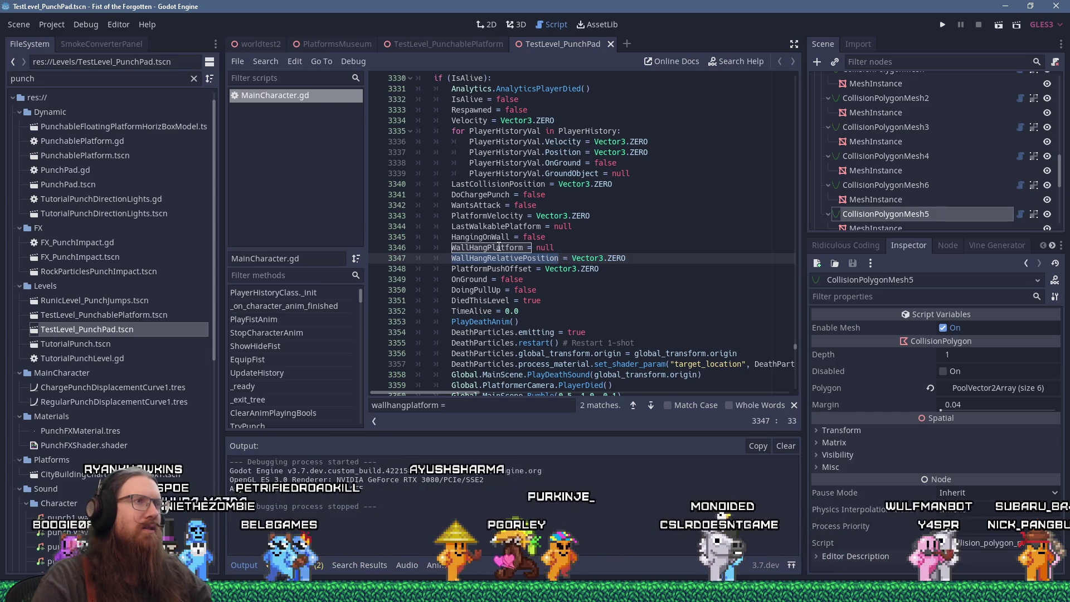
{"action": "left_click", "coordinate": [572, 248]}
Add Console.print_line("Wallhang platform cleared.") on a new line after WallHangPlatform = null
{"action": "key", "text": "Return"}
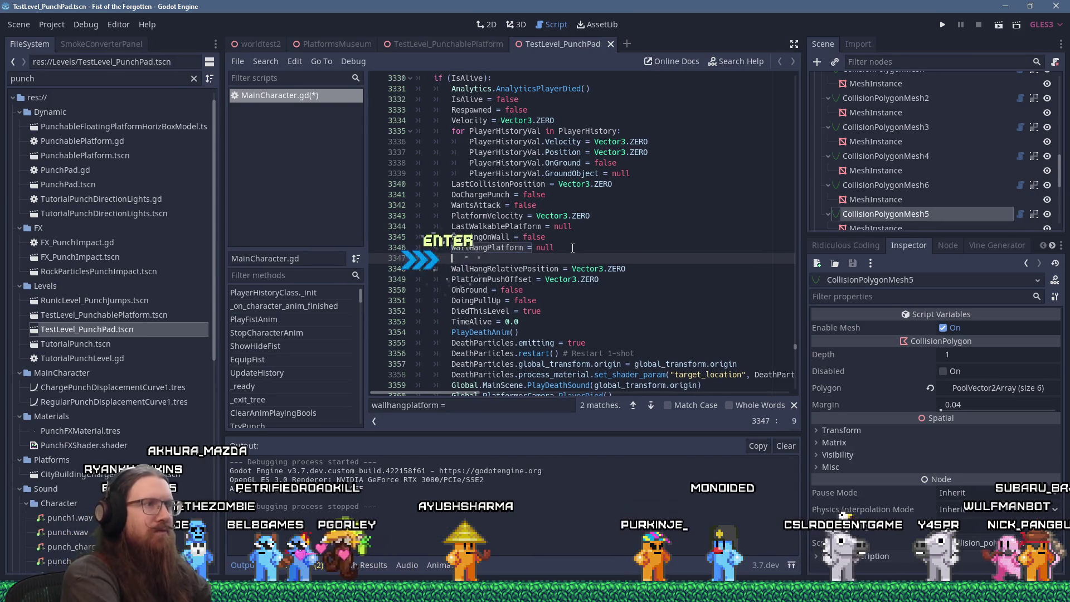
{"action": "type", "text": "print(\"WallHangPl"}
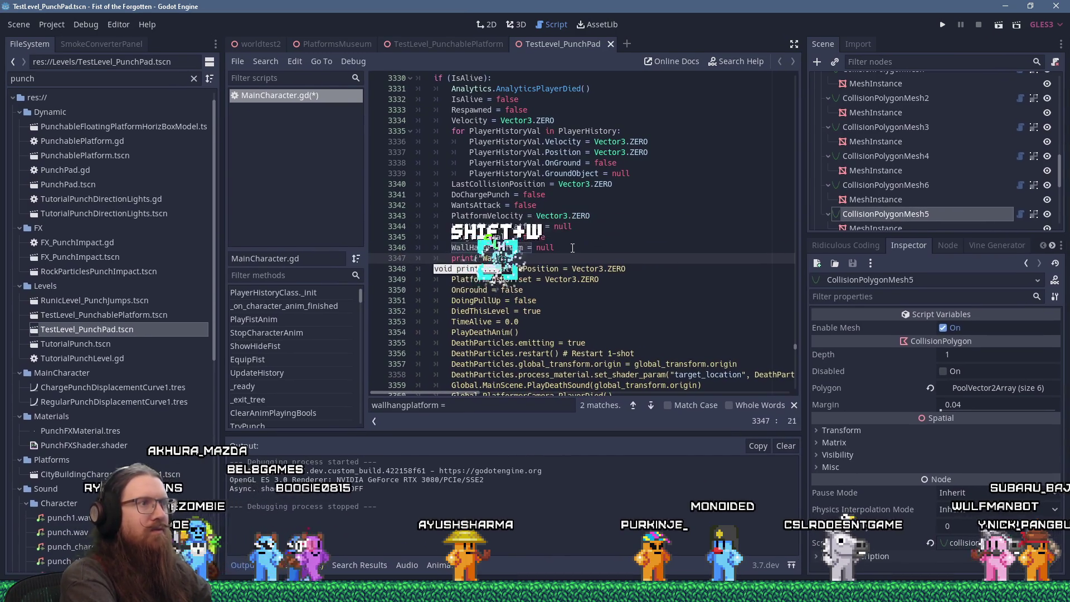
{"action": "type", "text": "Console.print_"}
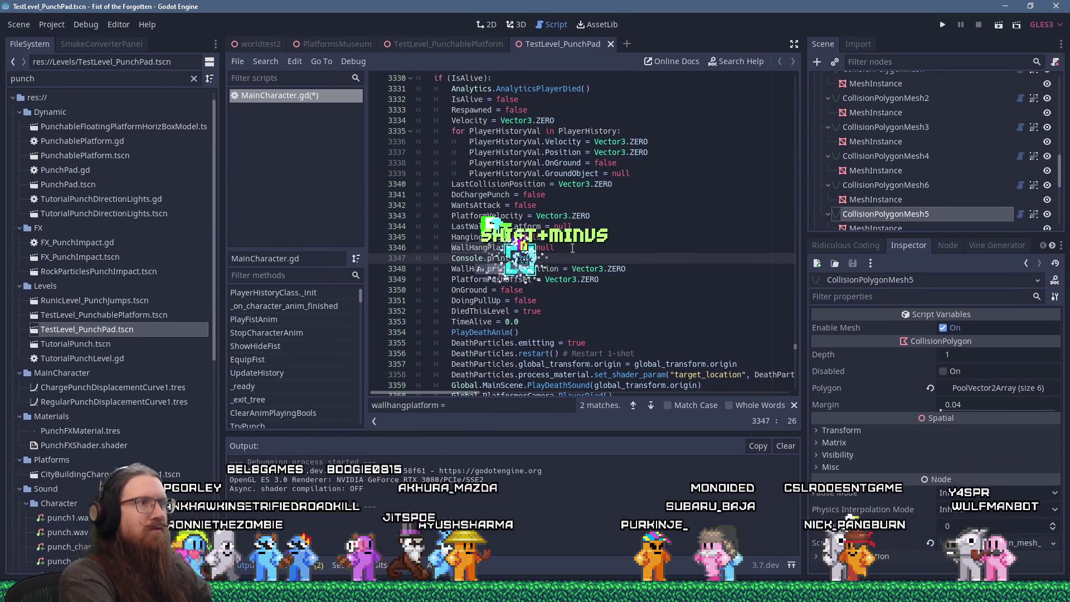
{"action": "type", "text": "line(\"Wallhang p"}
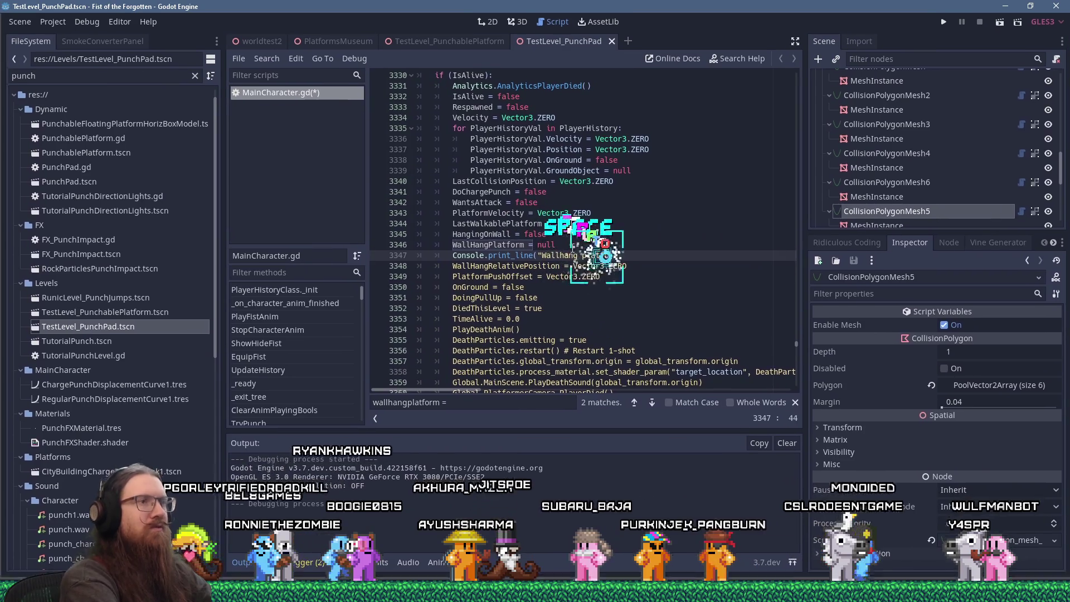
{"action": "type", "text": "orm cleare"}
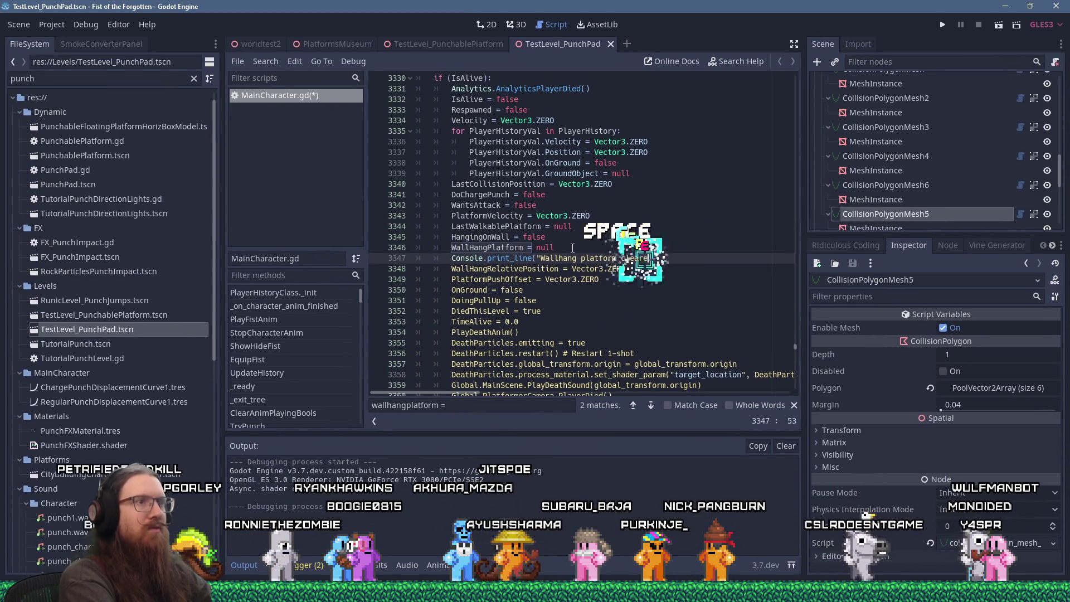
{"action": "type", "text": "\")"}
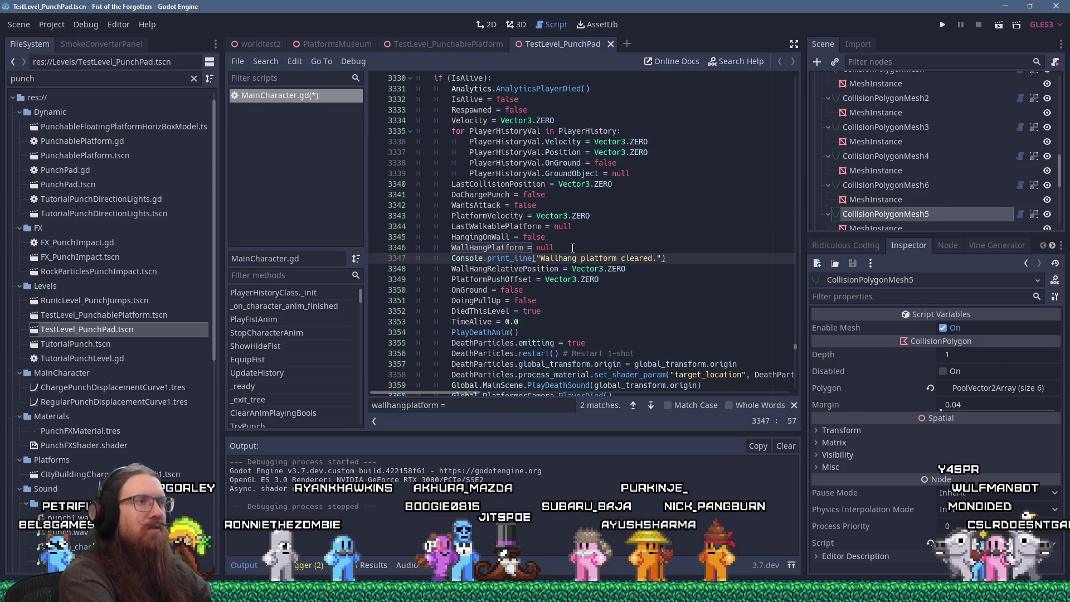
{"action": "type", "text": "walhangp"}
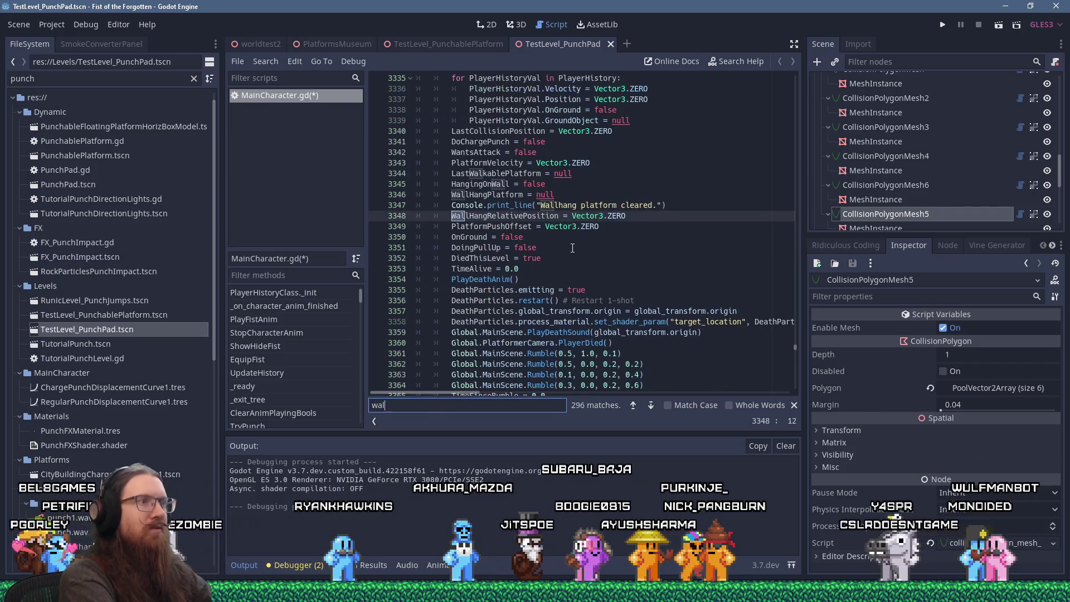
Search the script for the CanWallHang flag and jump to its next occurrence
{"action": "key", "text": "BackSpace"}
{"action": "key", "text": "BackSpace"}
{"action": "key", "text": "BackSpace"}
{"action": "type", "text": "lha"}
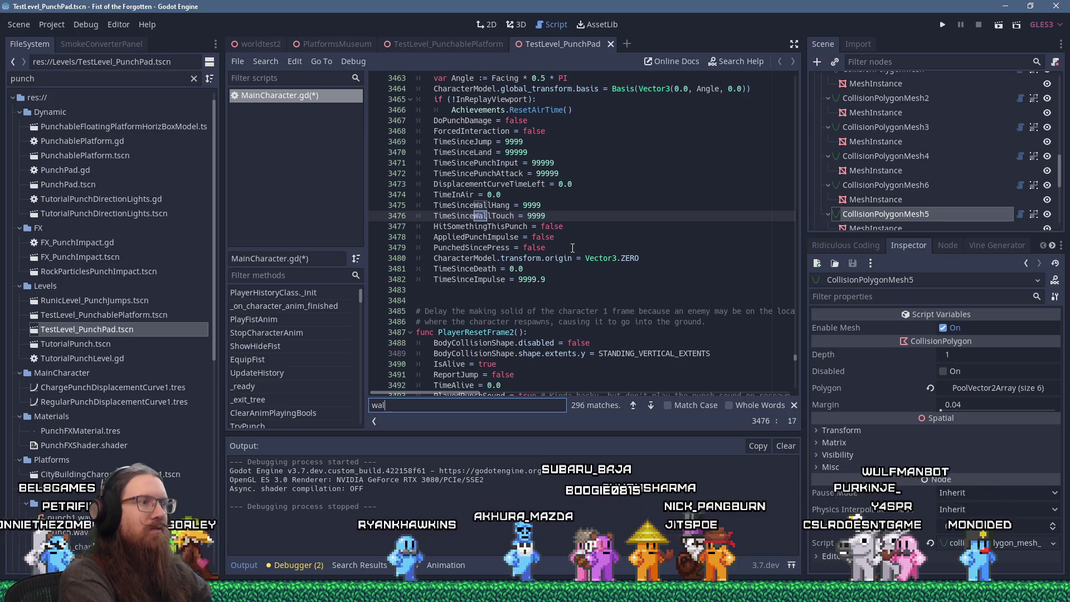
{"action": "type", "text": "ngplatf"}
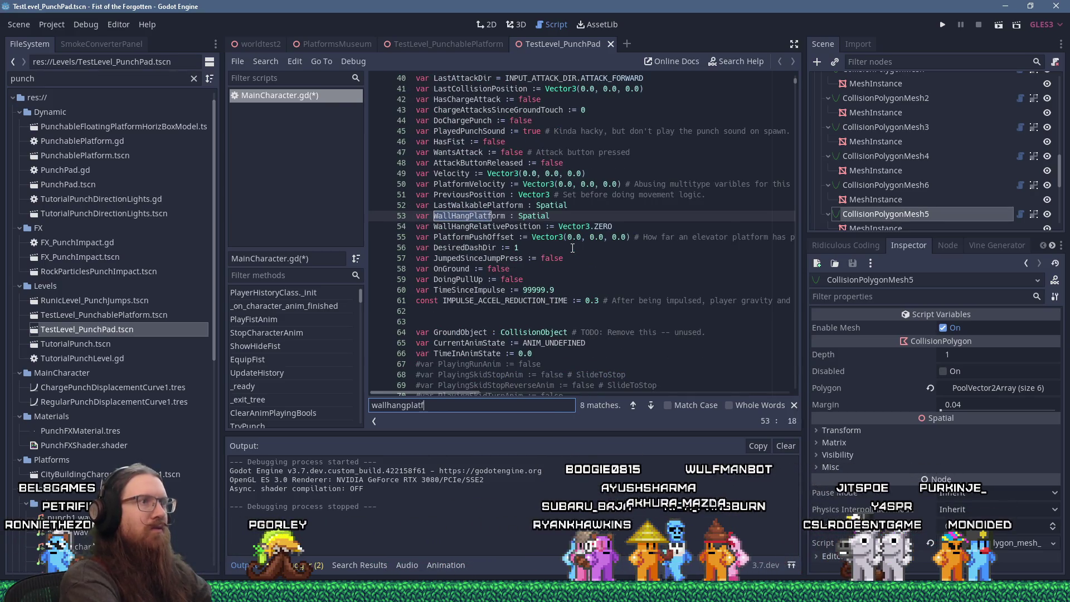
{"action": "type", "text": "orm ="}
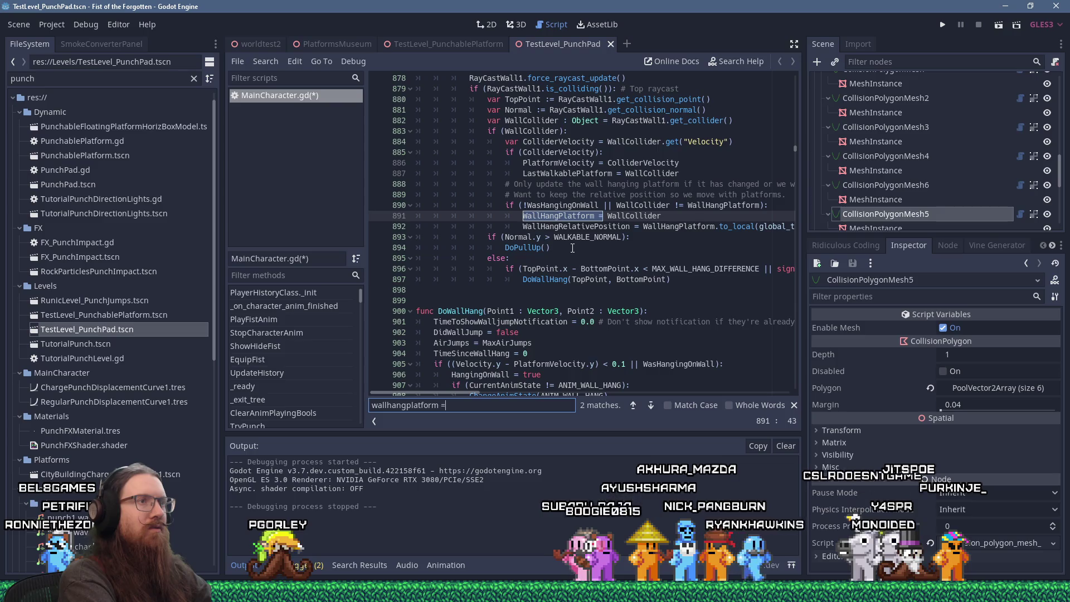
{"action": "type", "text": "canwallhang"}
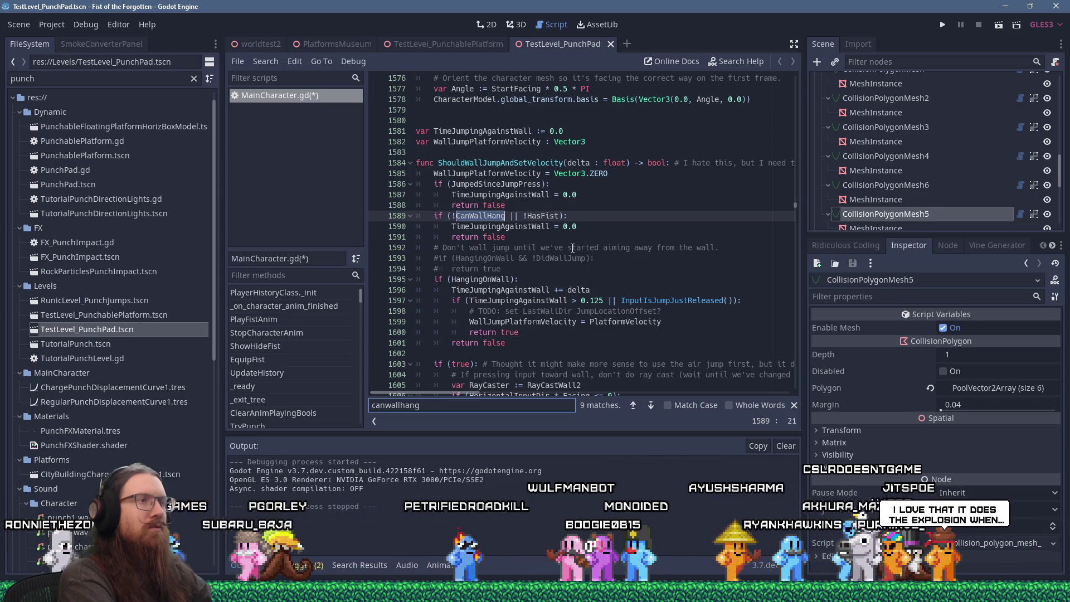
{"action": "key", "text": "Return"}
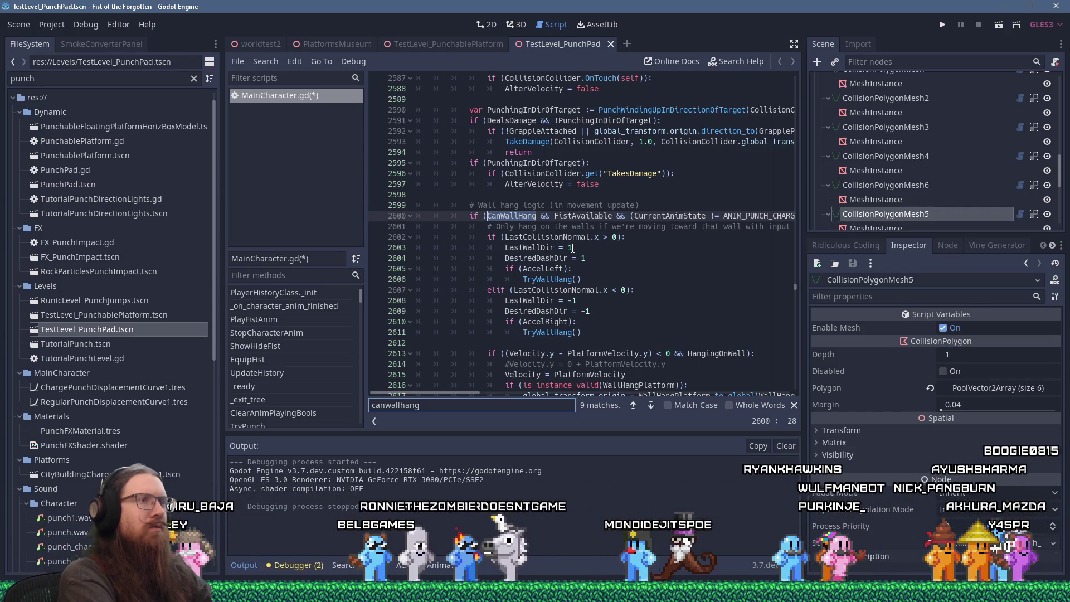
Review the surrounding wall-hang logic, then search for 'wallhangplatform =' to find the WallCollider assignment
{"action": "scroll", "coordinate": [573, 235], "scroll_direction": "up", "scroll_amount": 20}
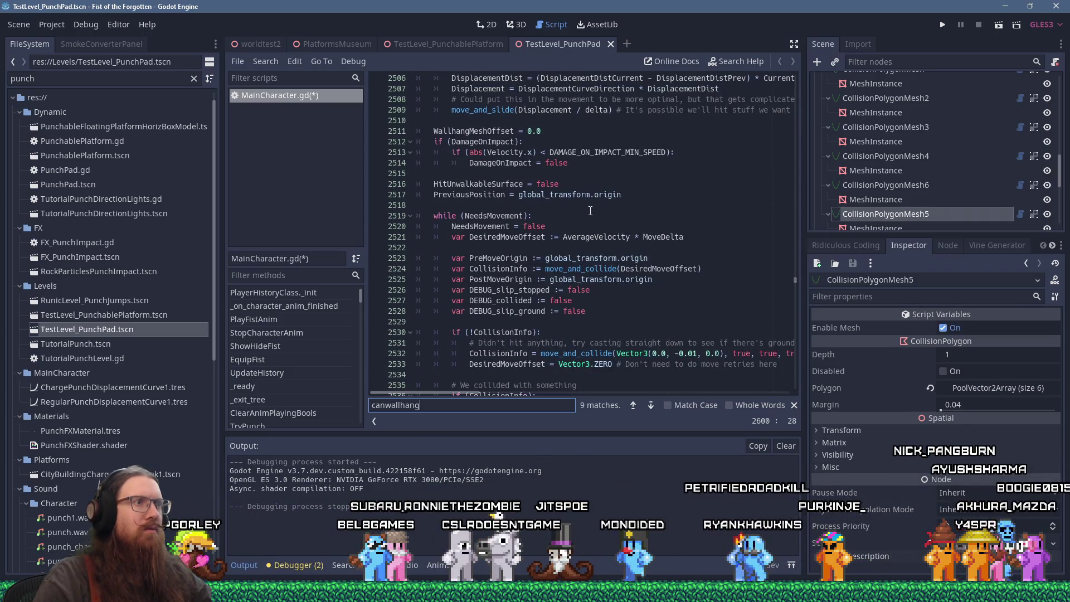
{"action": "scroll", "coordinate": [590, 211], "scroll_direction": "up", "scroll_amount": 14}
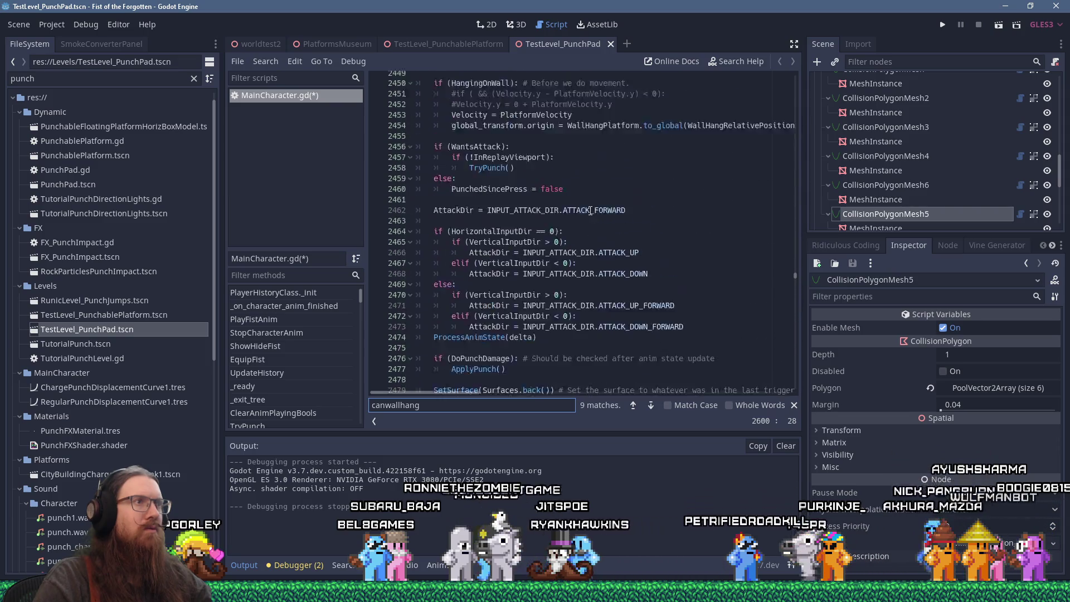
{"action": "scroll", "coordinate": [590, 211], "scroll_direction": "up", "scroll_amount": 20}
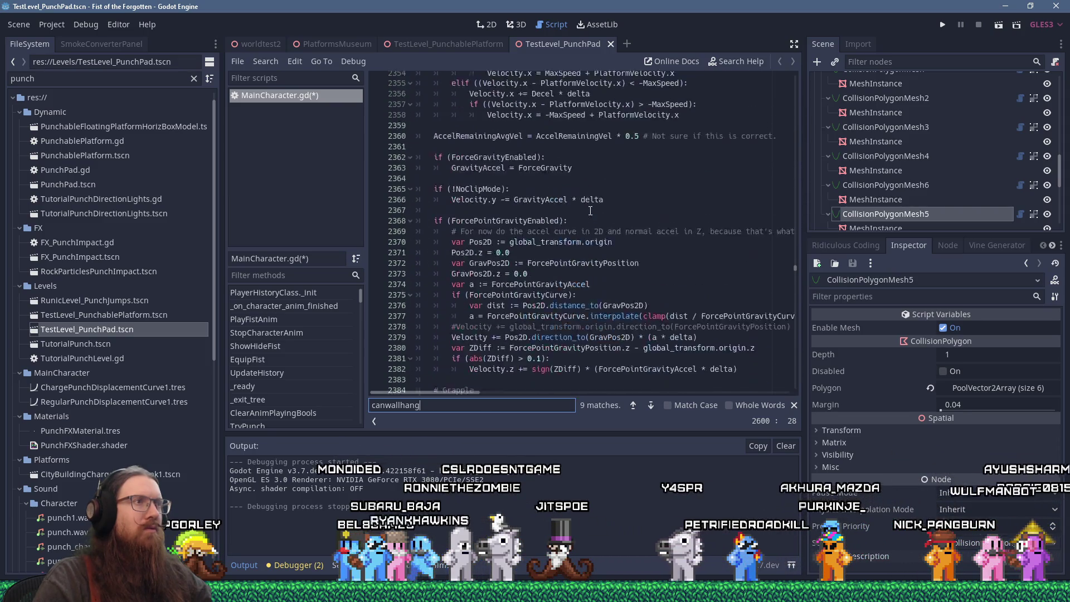
{"action": "scroll", "coordinate": [590, 211], "scroll_direction": "up", "scroll_amount": 6}
{"action": "scroll", "coordinate": [591, 211], "scroll_direction": "down", "scroll_amount": 20}
{"action": "scroll", "coordinate": [590, 210], "scroll_direction": "down", "scroll_amount": 20}
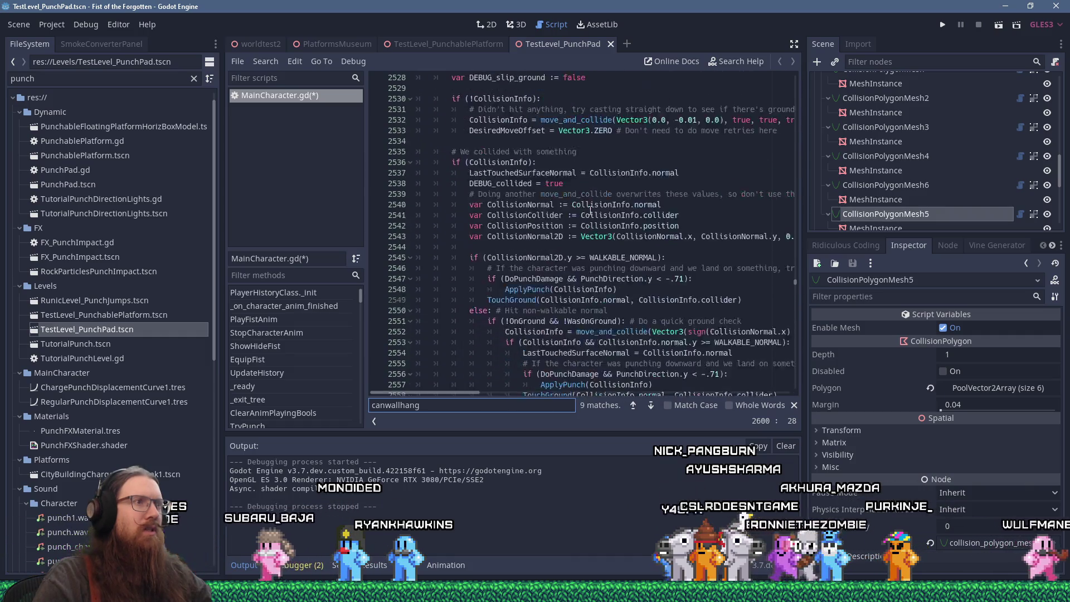
{"action": "scroll", "coordinate": [590, 211], "scroll_direction": "down", "scroll_amount": 15}
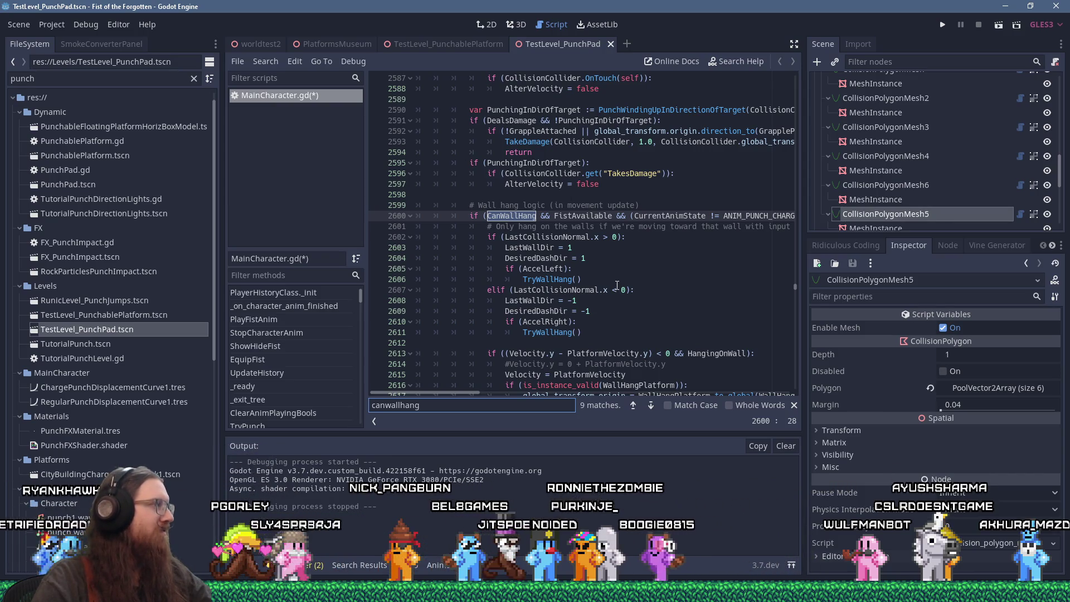
{"action": "scroll", "coordinate": [617, 285], "scroll_direction": "down", "scroll_amount": 3}
{"action": "scroll", "coordinate": [617, 282], "scroll_direction": "down", "scroll_amount": 4}
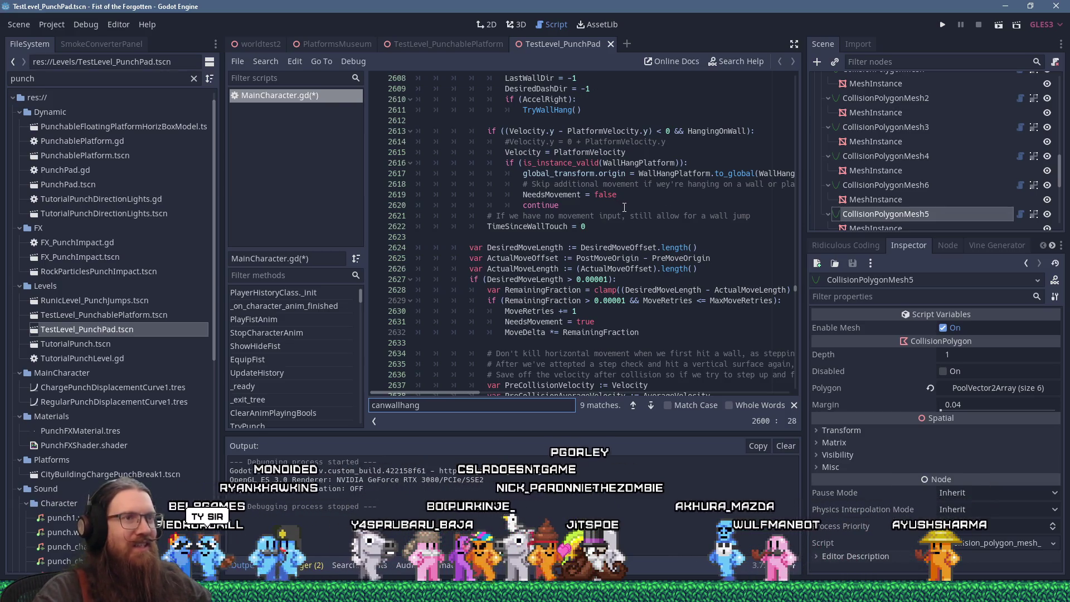
{"action": "scroll", "coordinate": [639, 311], "scroll_direction": "up", "scroll_amount": 1}
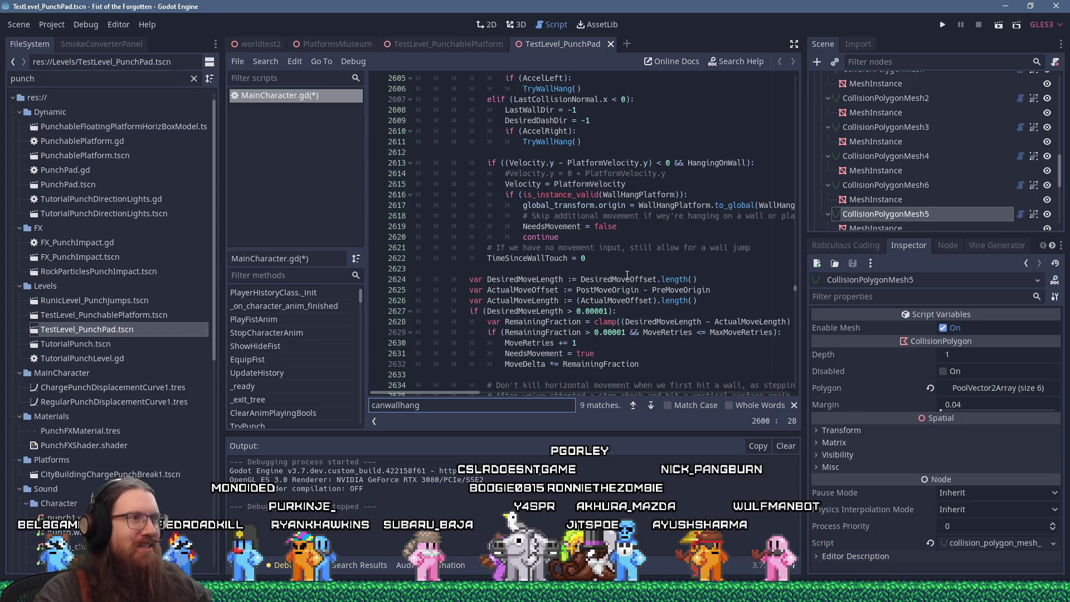
{"action": "scroll", "coordinate": [628, 276], "scroll_direction": "down", "scroll_amount": 4}
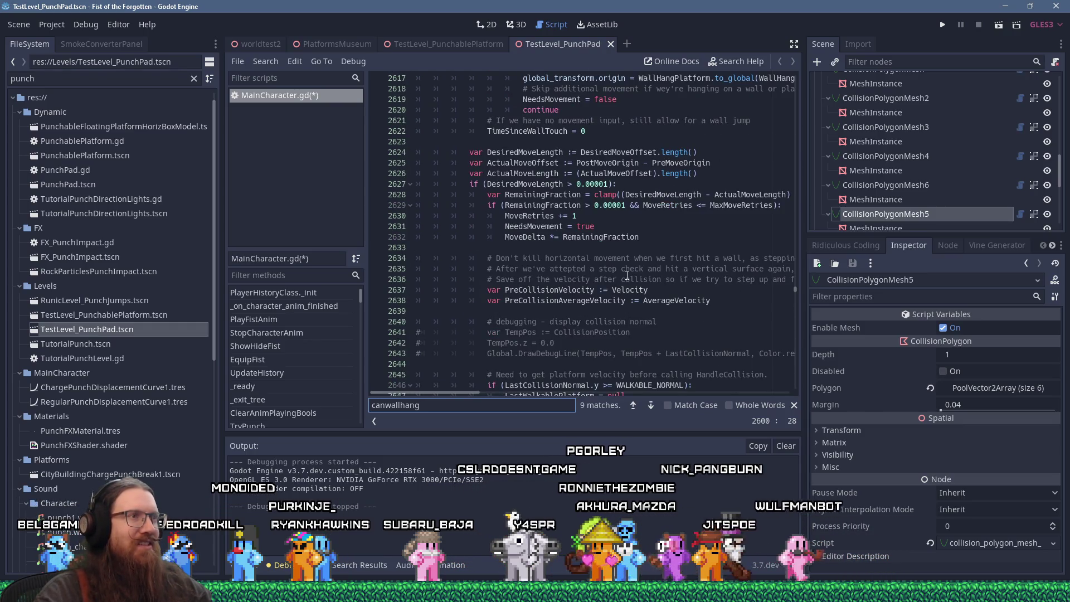
{"action": "scroll", "coordinate": [627, 275], "scroll_direction": "up", "scroll_amount": 1}
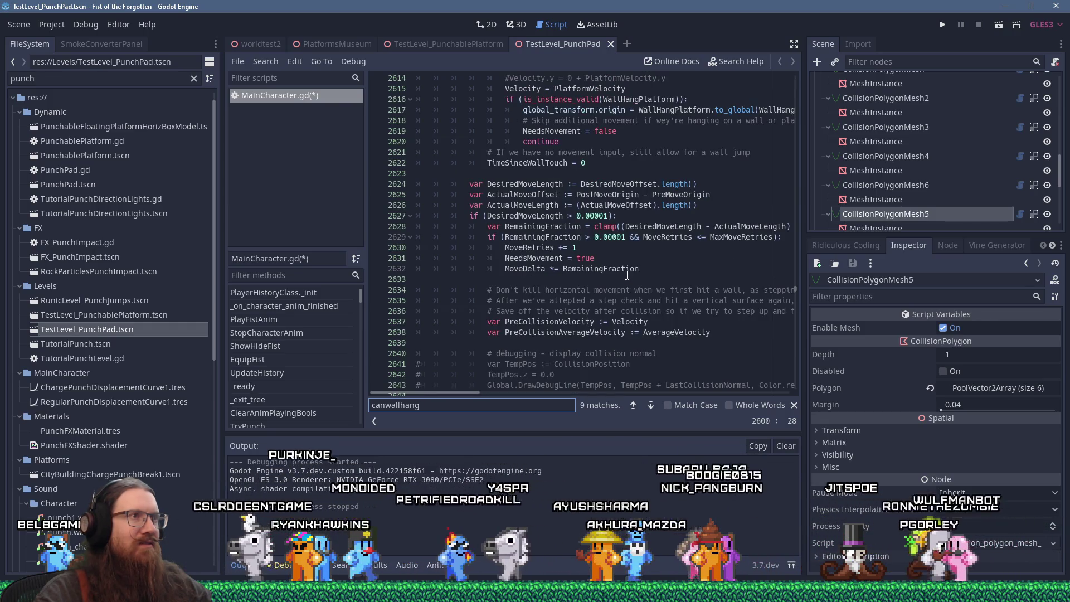
{"action": "key", "text": "ctrl+f"}
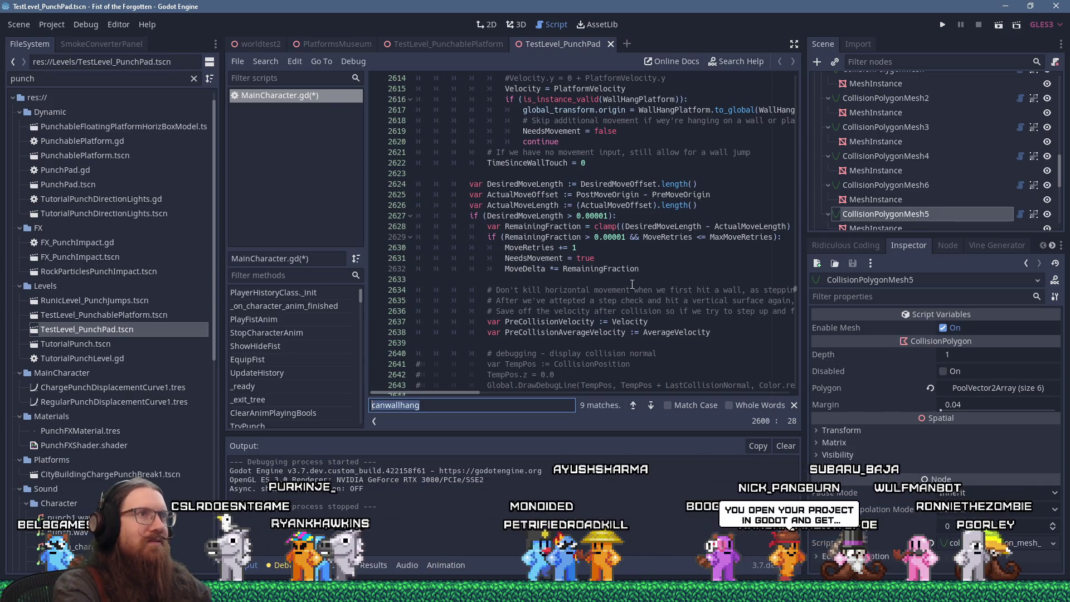
{"action": "type", "text": "wallhangplatfor"}
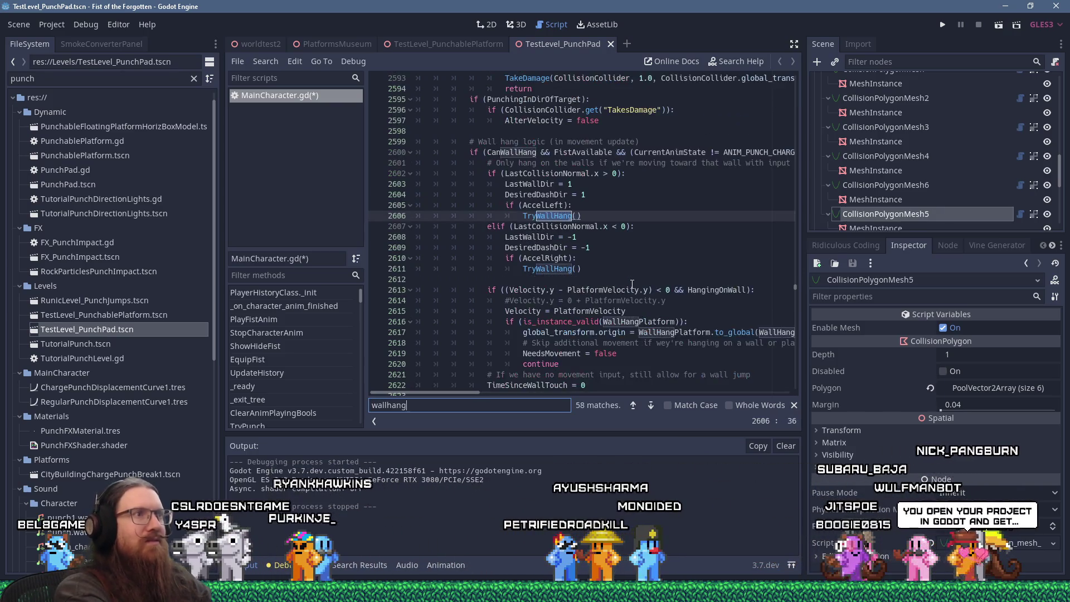
{"action": "type", "text": "m ="}
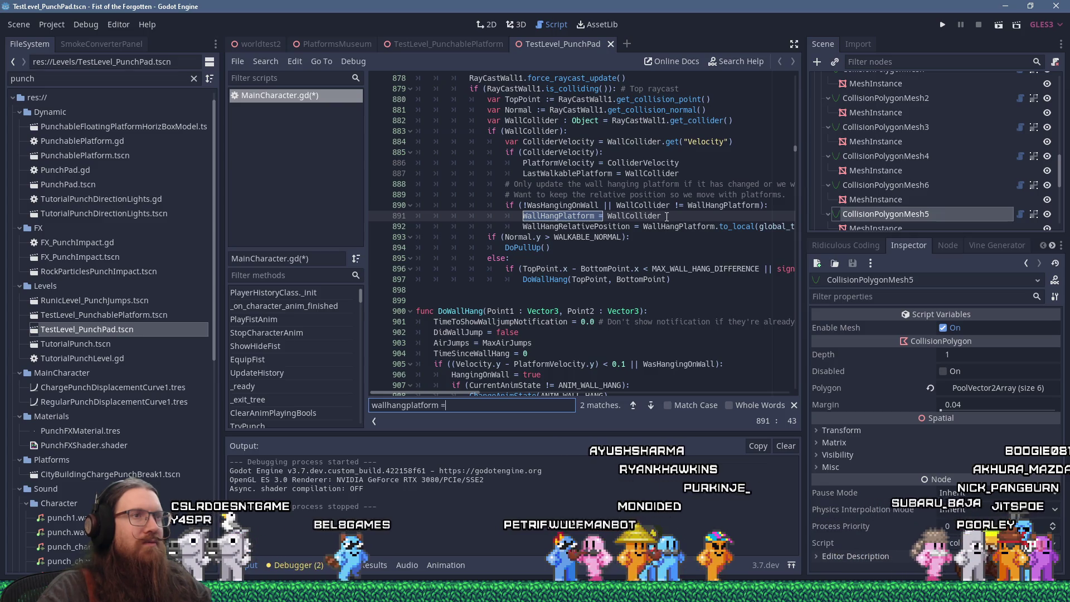
Insert Console.print_line("Wallhang platform set.") before the WallHangPlatform assignment, then save and run the game
{"action": "left_click", "coordinate": [713, 219]}
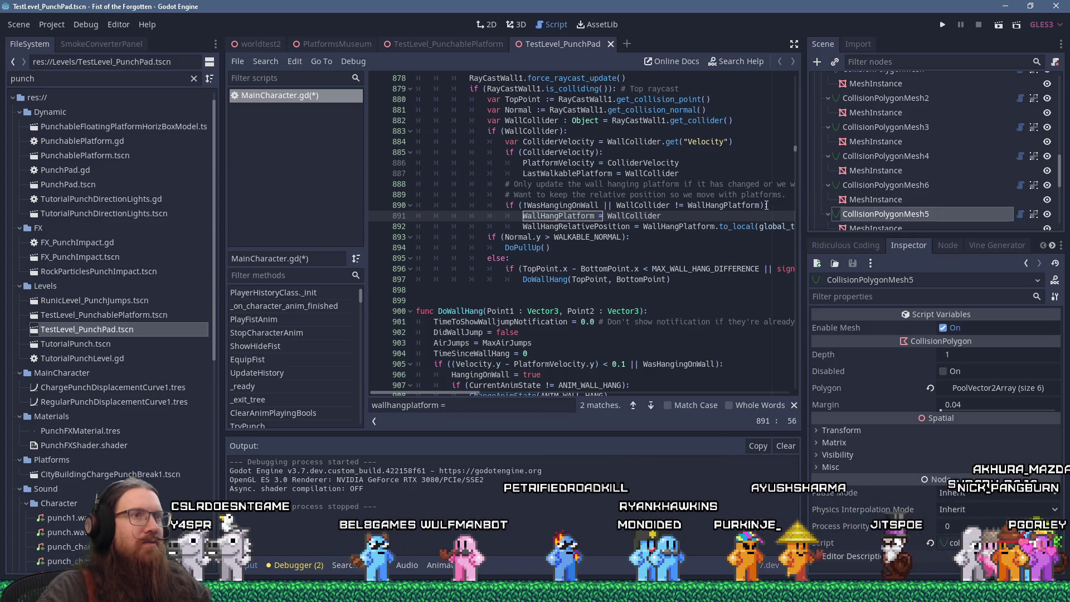
{"action": "left_click", "coordinate": [773, 208]}
{"action": "key", "text": "Return"}
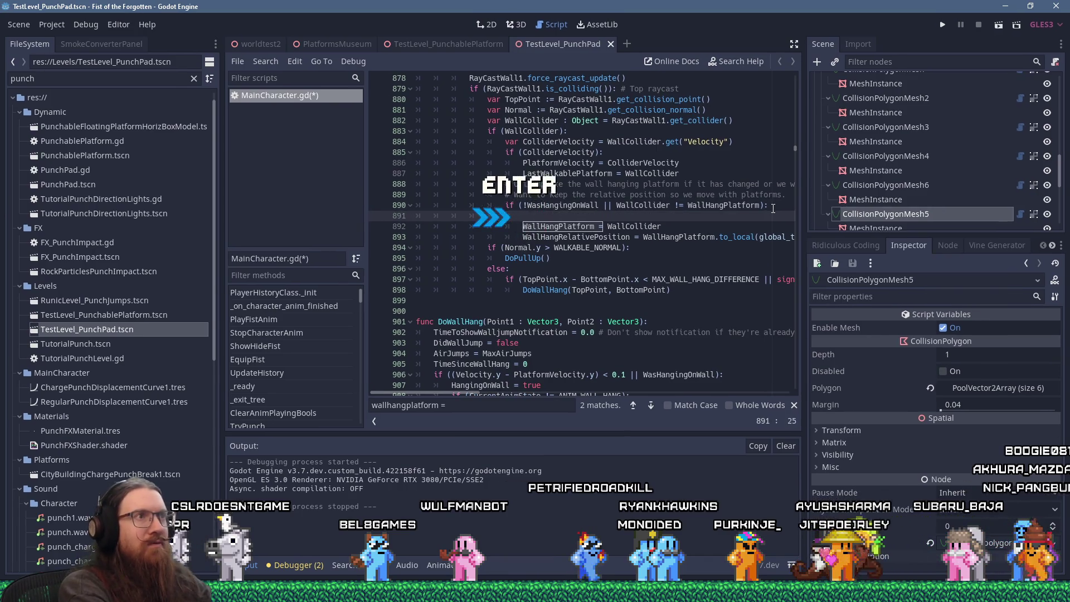
{"action": "type", "text": "Console.print_"}
{"action": "type", "text": "line(\"Wall "}
{"action": "type", "text": "hang"}
{"action": "type", "text": " platform set."}
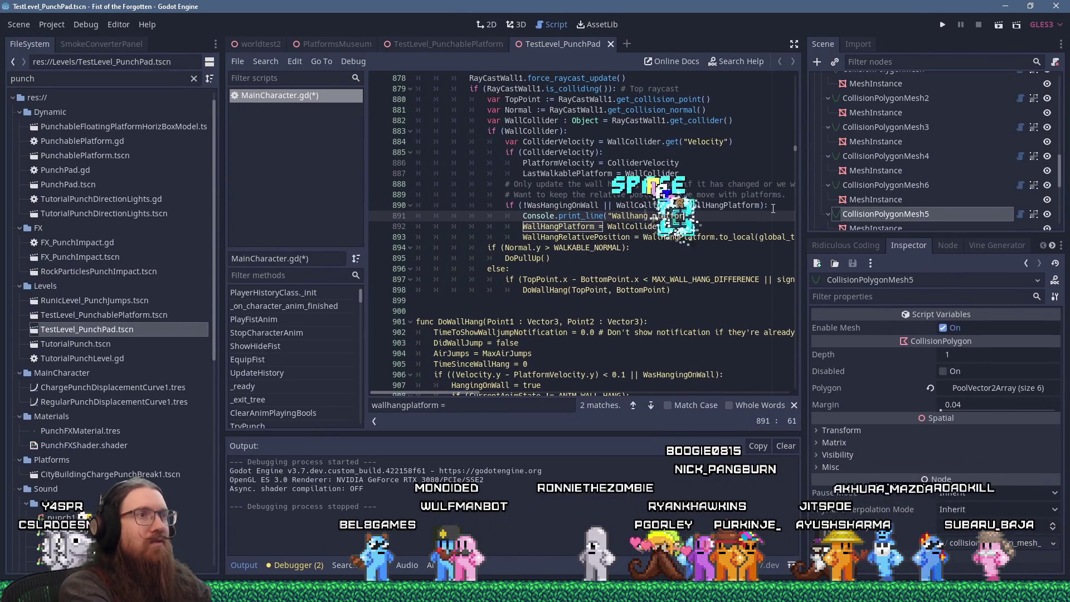
{"action": "type", "text": "\")"}
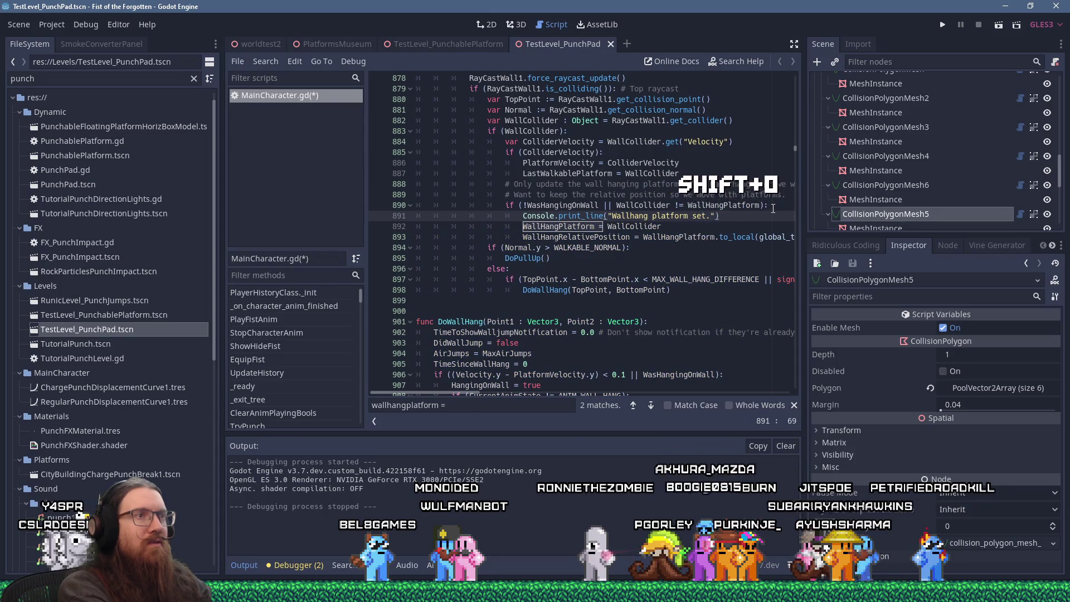
{"action": "left_click", "coordinate": [946, 28]}
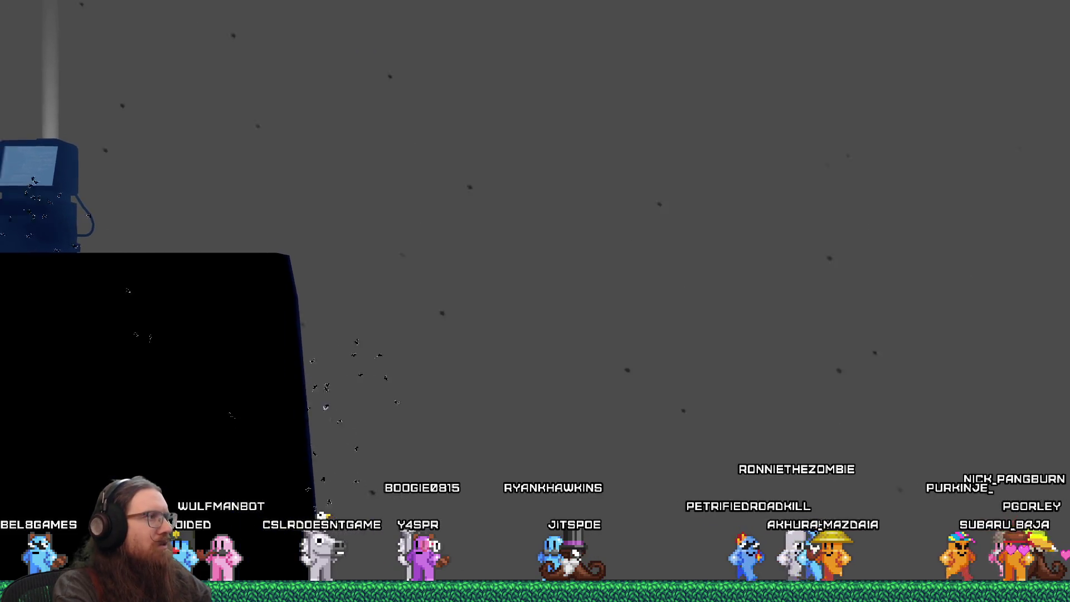
Check the wall-hang messages in the in-game dev console, then close the game with 'quit'
{"action": "key", "text": "grave"}
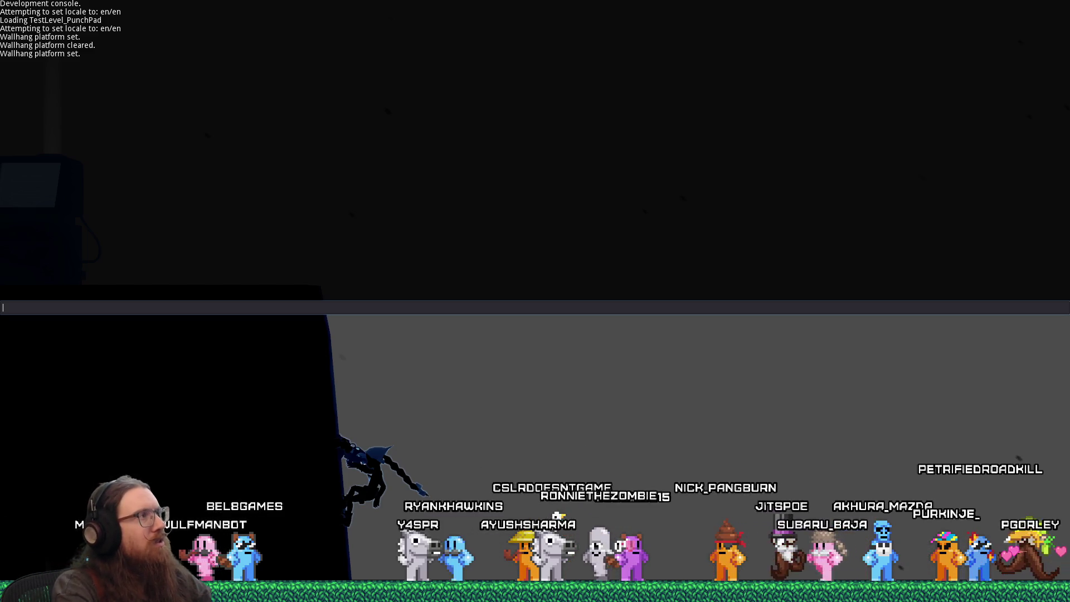
{"action": "type", "text": "quit"}
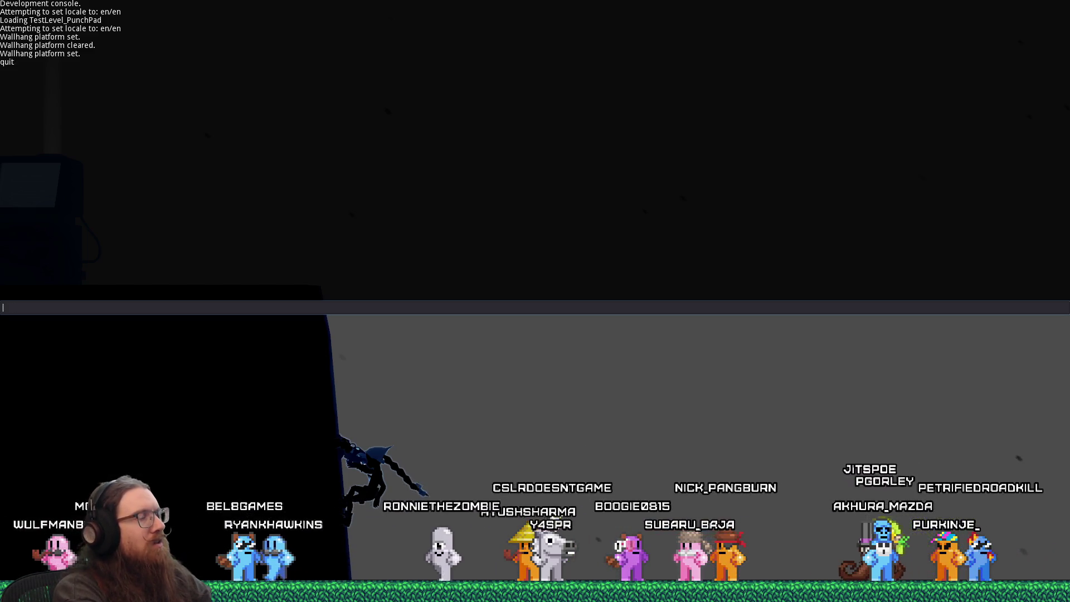
{"action": "key", "text": "Return"}
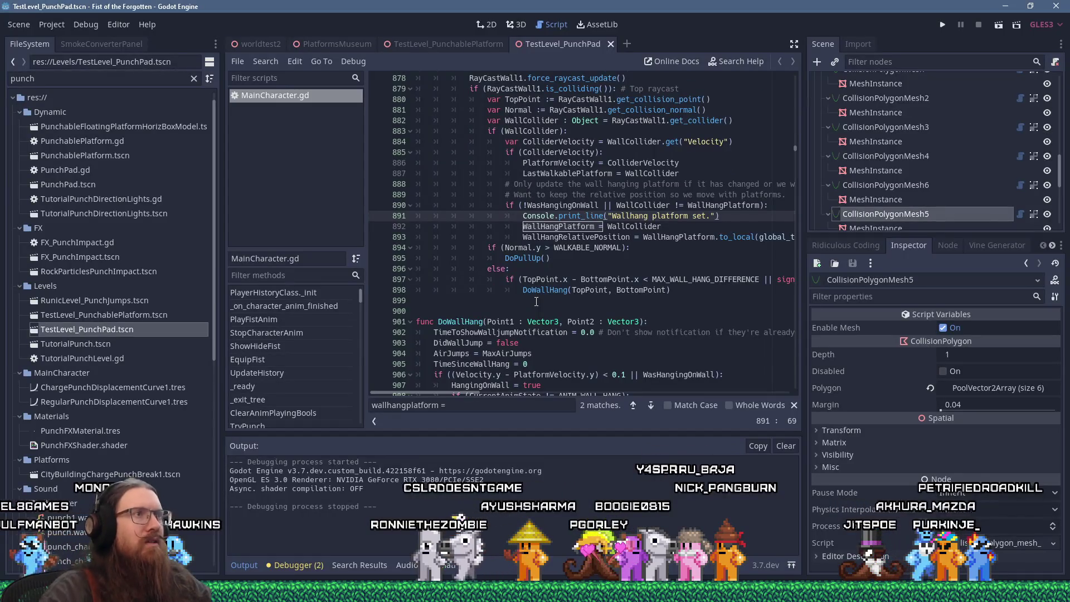
{"action": "scroll", "coordinate": [509, 305], "scroll_direction": "up", "scroll_amount": 2}
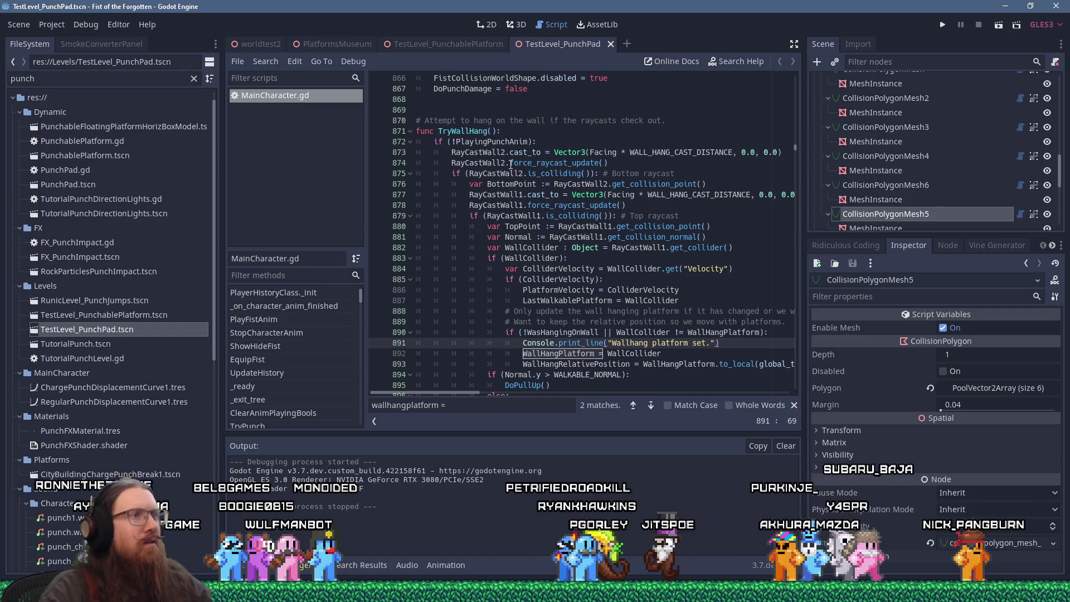
Run the game with the line 891 breakpoint and resume once the debugger pauses there
{"action": "scroll", "coordinate": [511, 165], "scroll_direction": "down", "scroll_amount": 2}
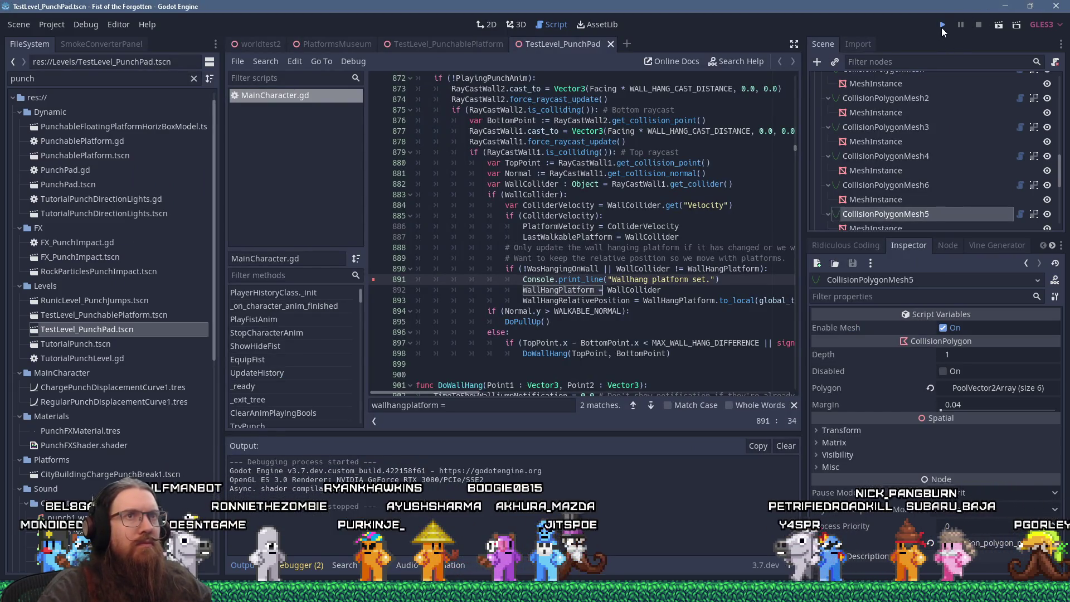
{"action": "left_click", "coordinate": [941, 28]}
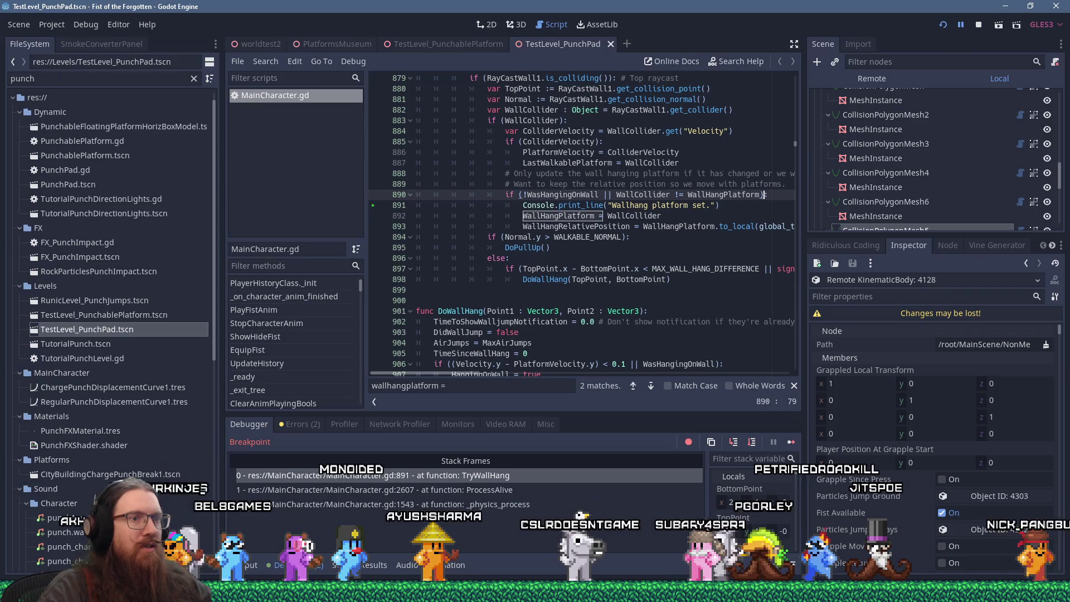
{"action": "left_click", "coordinate": [791, 441]}
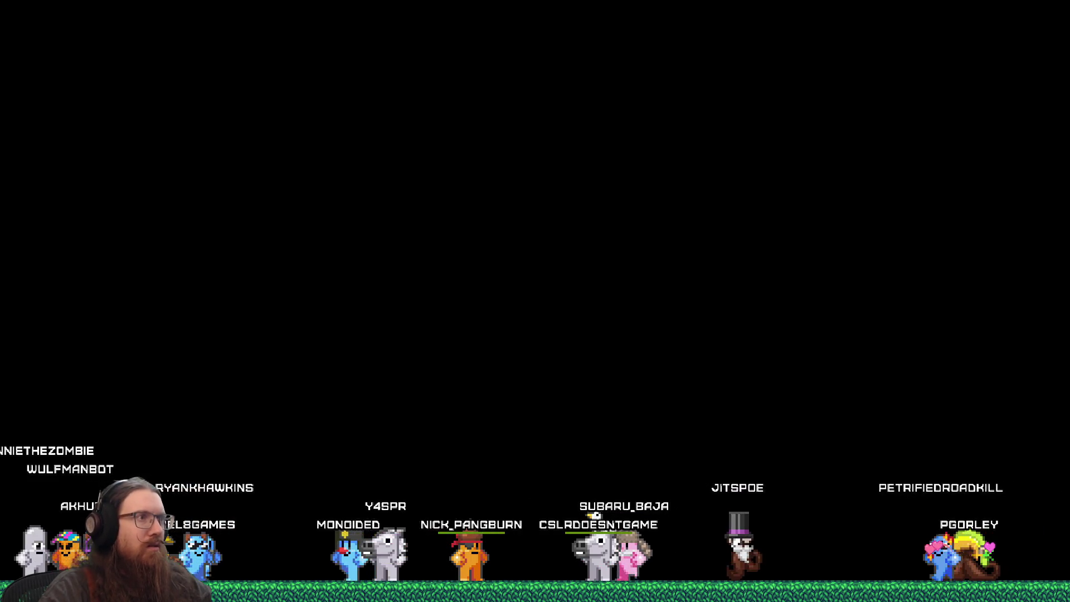
{"action": "key", "text": "alt+Tab"}
{"action": "key", "text": "alt+Tab"}
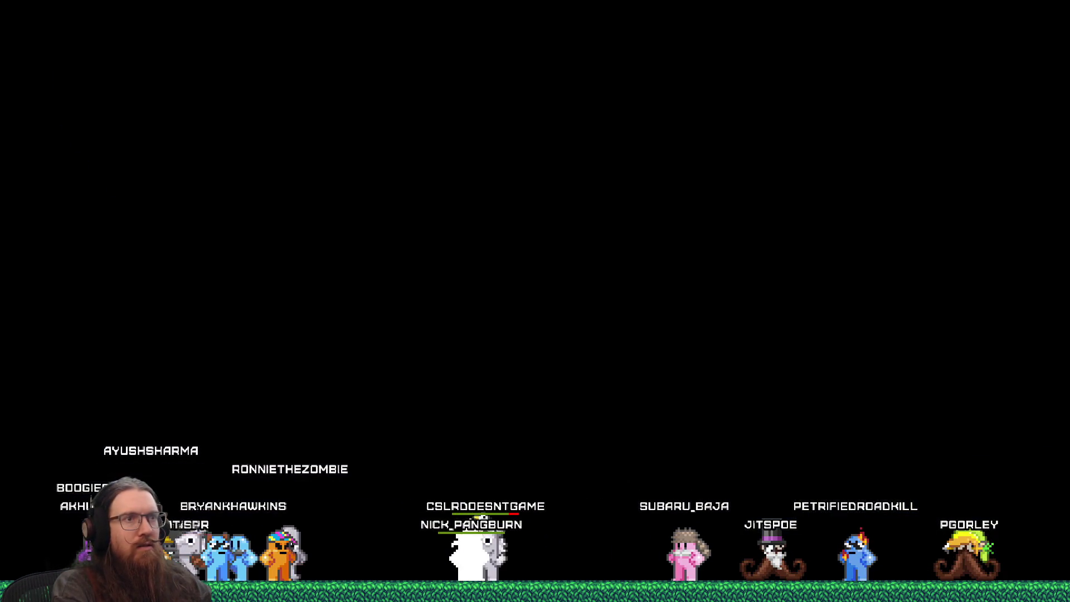
{"action": "key", "text": "alt+Tab"}
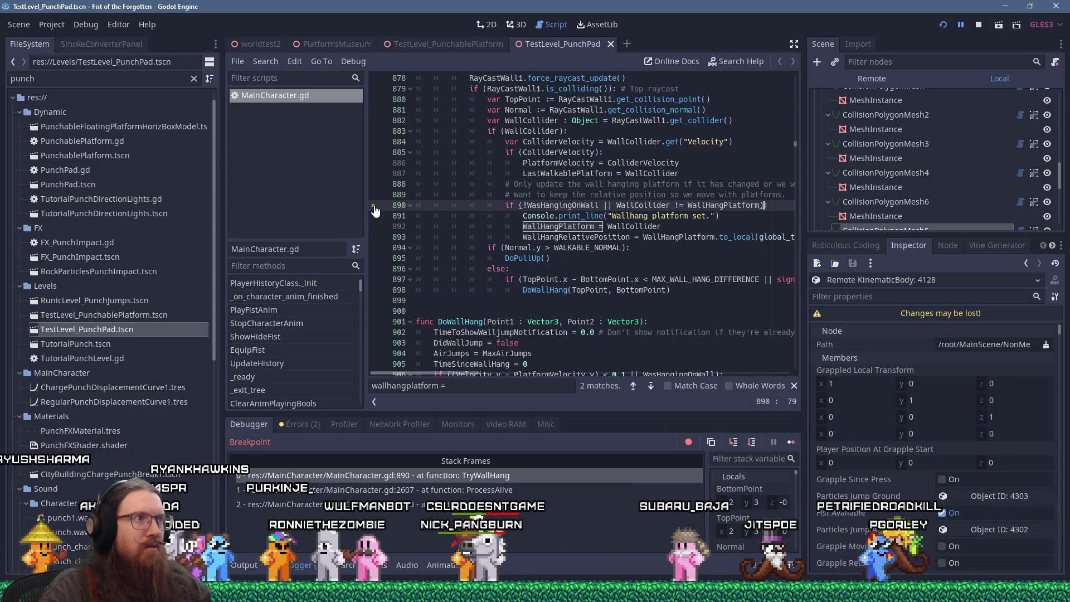
{"action": "key", "text": "F10"}
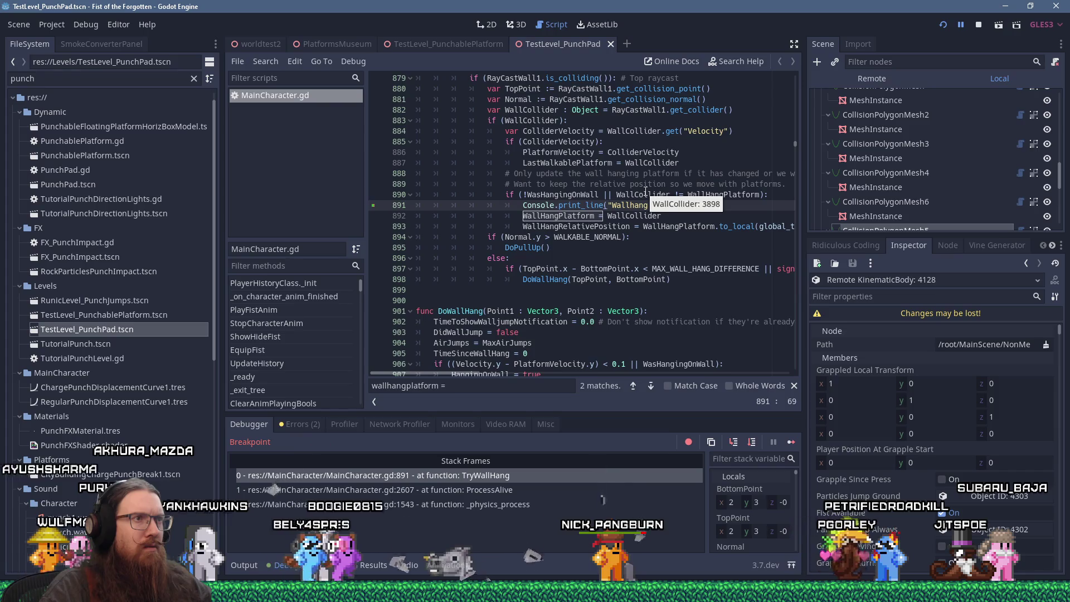
{"action": "mouse_move", "coordinate": [571, 191]}
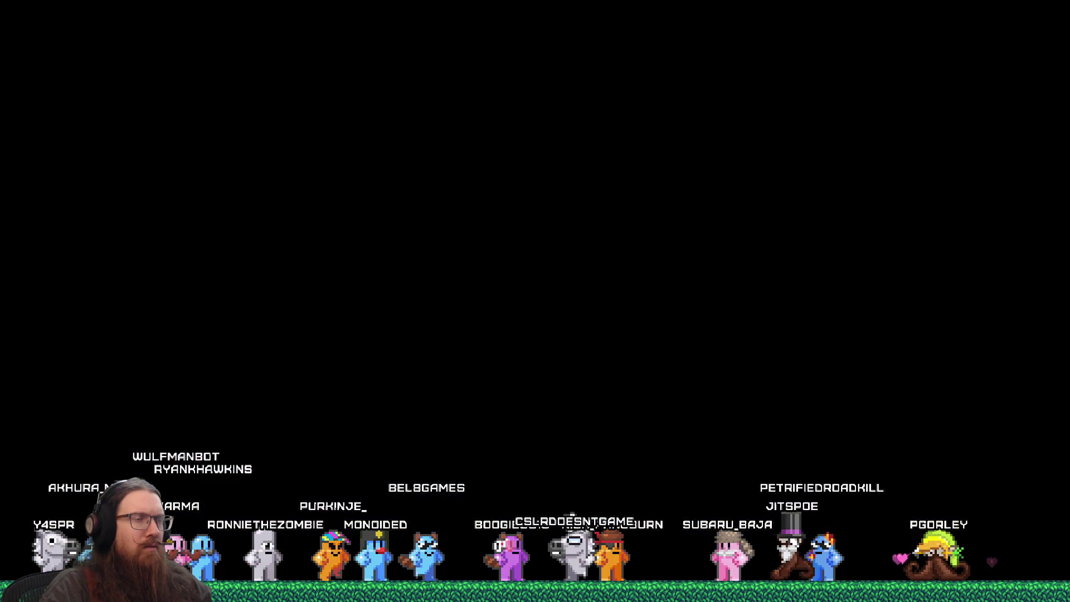
{"action": "key", "text": "alt+Tab"}
{"action": "key", "text": "alt+Tab"}
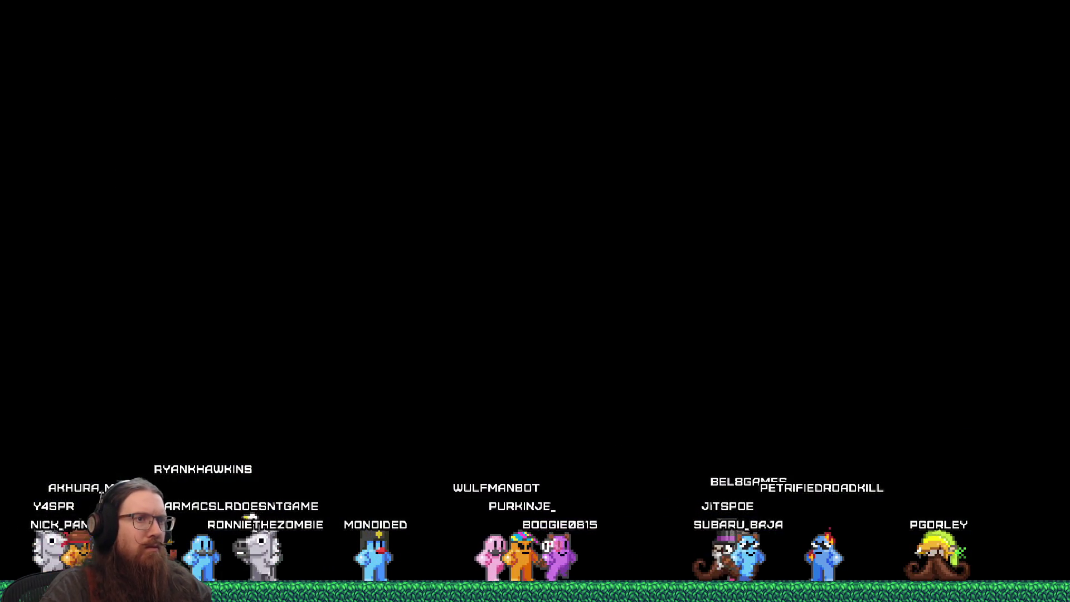
{"action": "key", "text": "alt+Tab"}
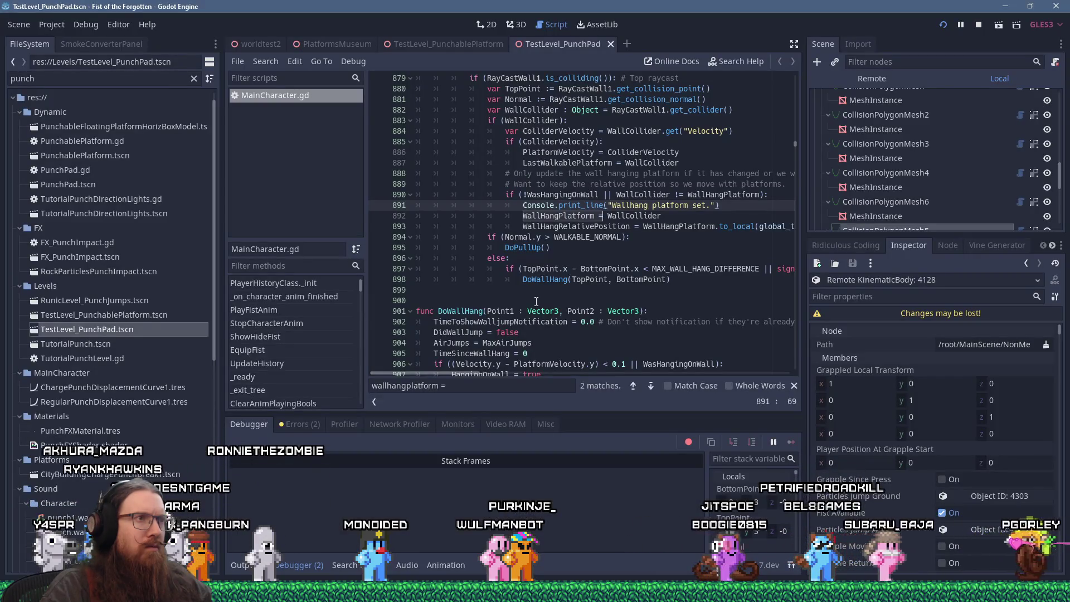
{"action": "key", "text": "alt+Tab"}
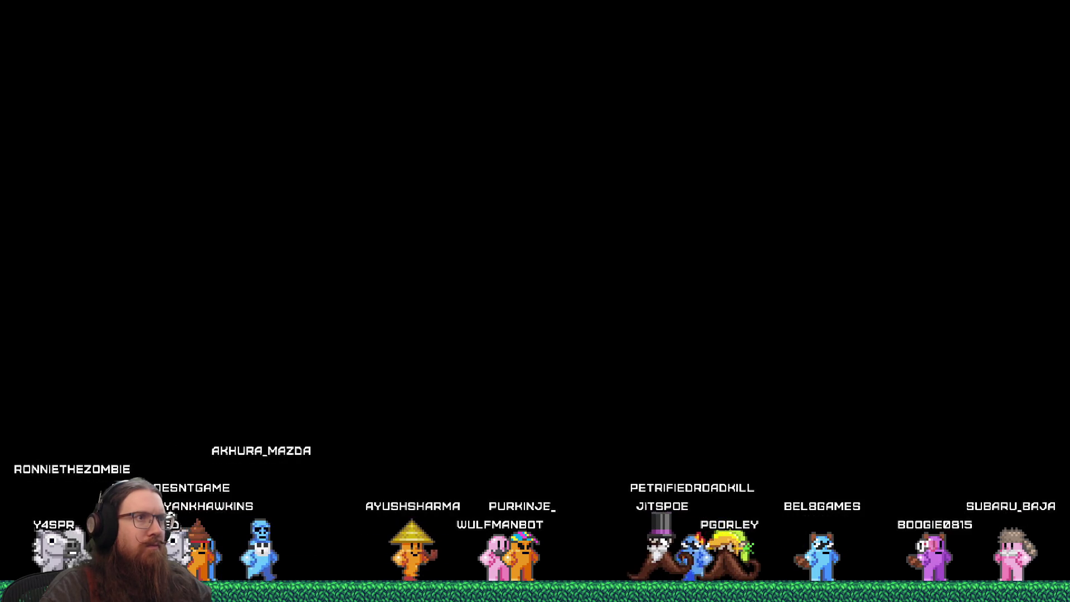
{"action": "key", "text": "alt+Tab"}
{"action": "key", "text": "alt+Tab"}
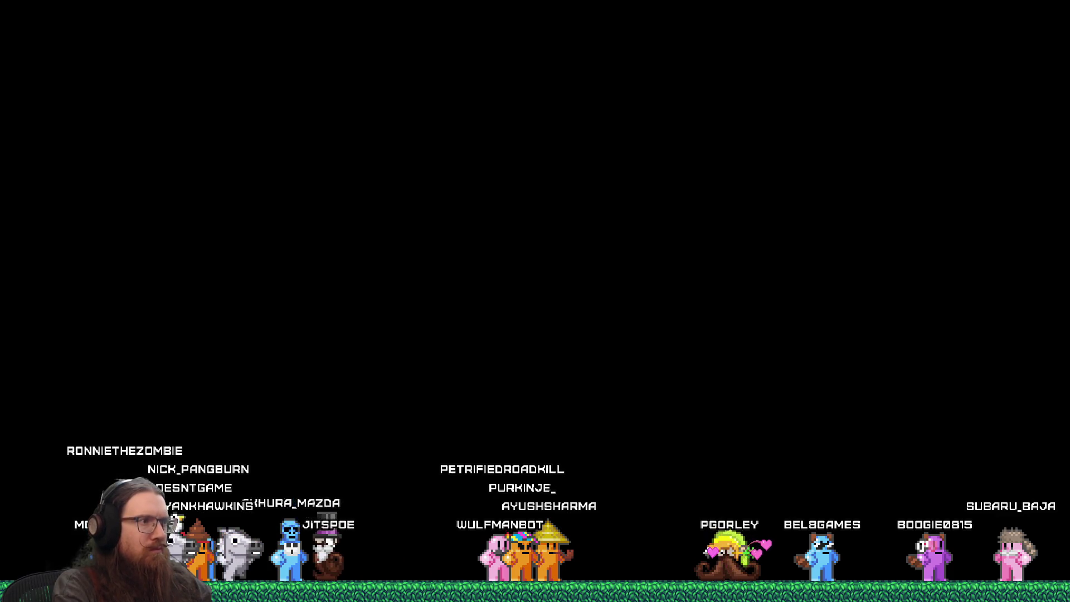
{"action": "key", "text": "alt+Tab"}
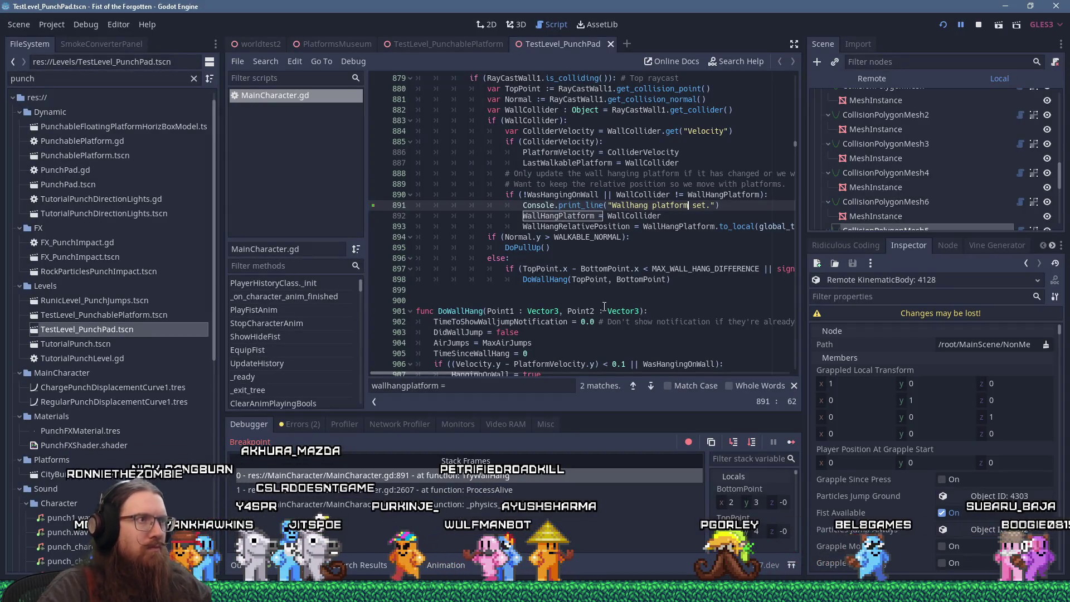
{"action": "left_click", "coordinate": [789, 446]}
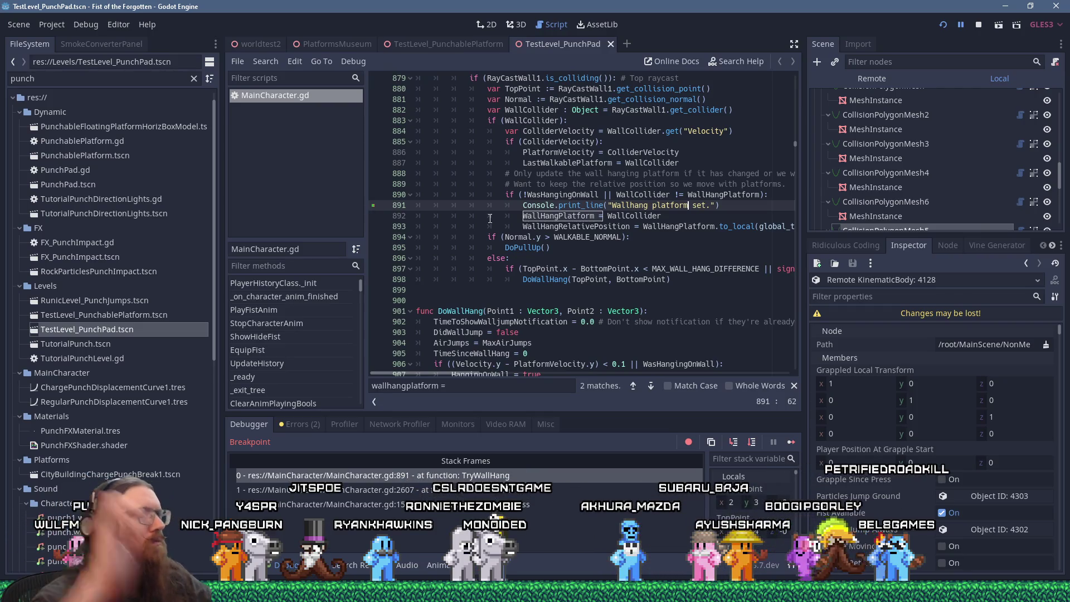
{"action": "scroll", "coordinate": [519, 176], "scroll_direction": "up", "scroll_amount": 3}
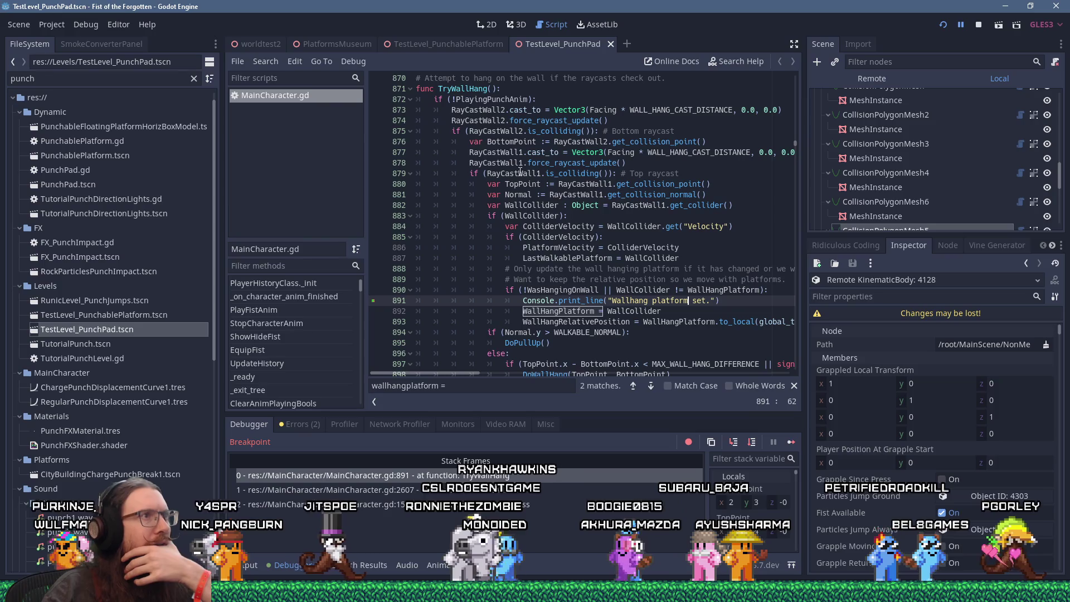
{"action": "mouse_move", "coordinate": [519, 172]}
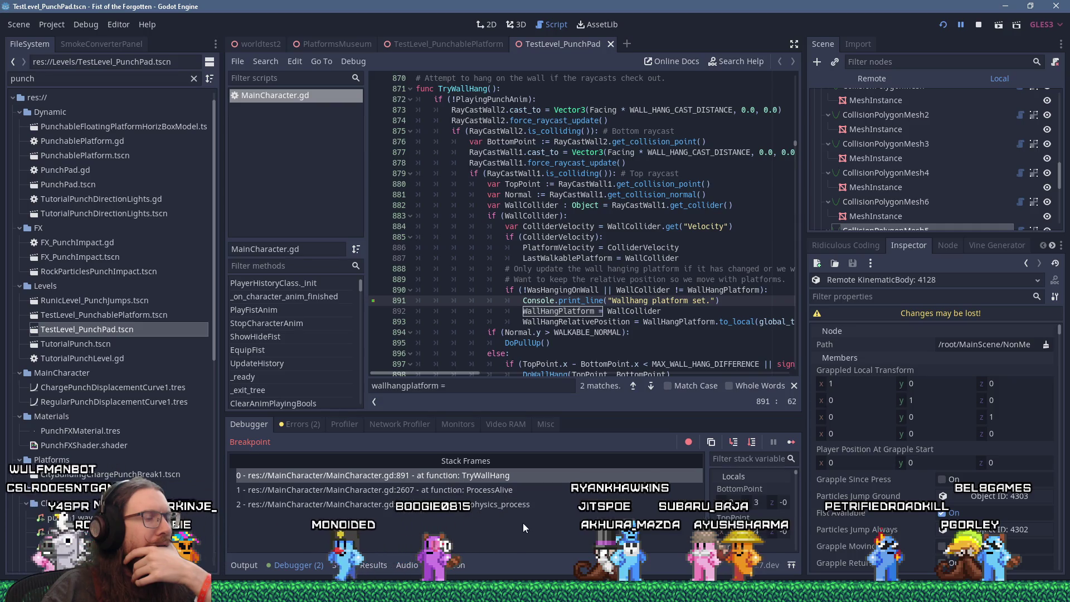
{"action": "left_click", "coordinate": [491, 491]}
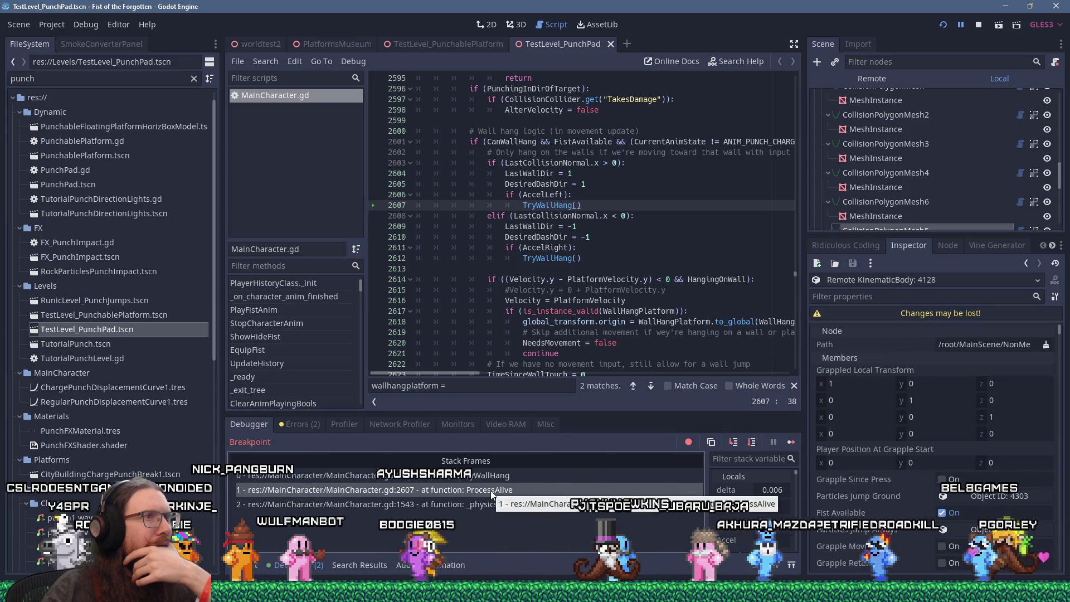
{"action": "scroll", "coordinate": [560, 344], "scroll_direction": "up", "scroll_amount": 2}
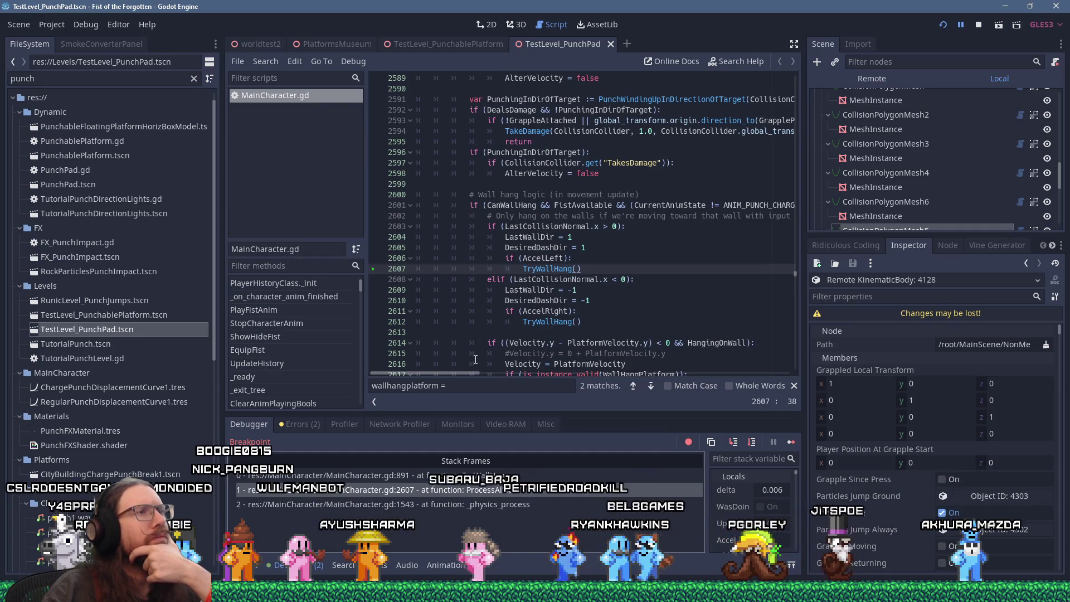
{"action": "mouse_move", "coordinate": [469, 376]}
{"action": "left_mouse_down"}
{"action": "mouse_move", "coordinate": [594, 375]}
{"action": "mouse_move", "coordinate": [440, 353]}
{"action": "left_mouse_up"}
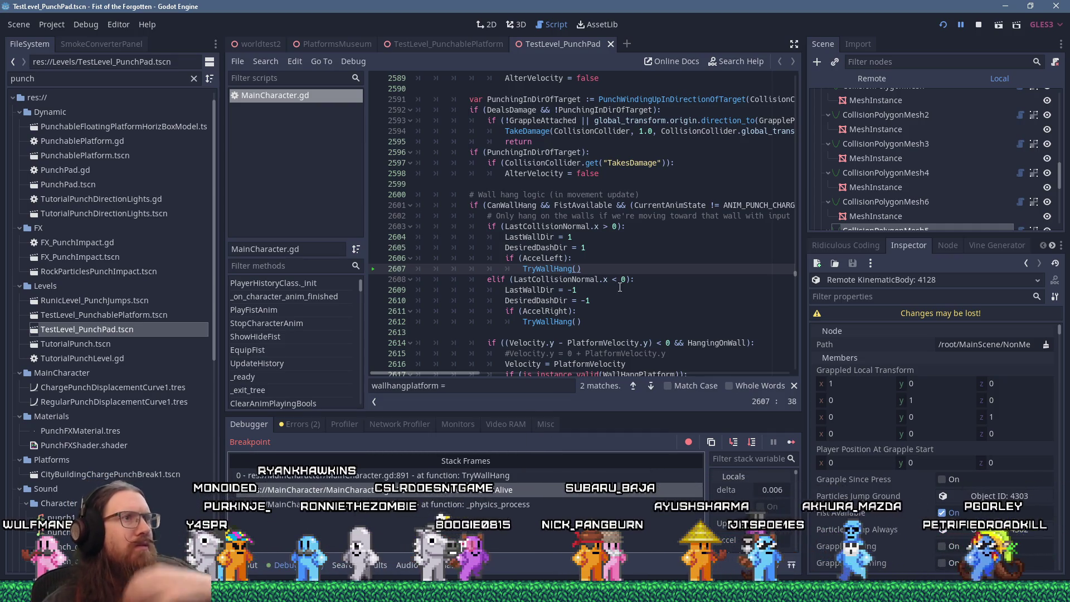
{"action": "scroll", "coordinate": [605, 285], "scroll_direction": "up", "scroll_amount": 2}
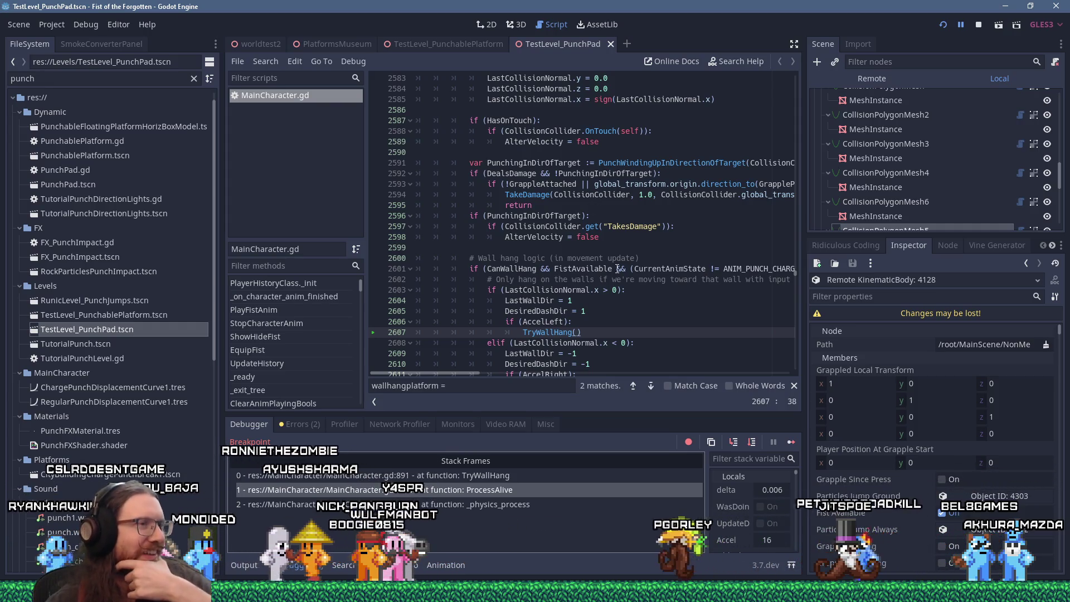
{"action": "scroll", "coordinate": [617, 272], "scroll_direction": "down", "scroll_amount": 3}
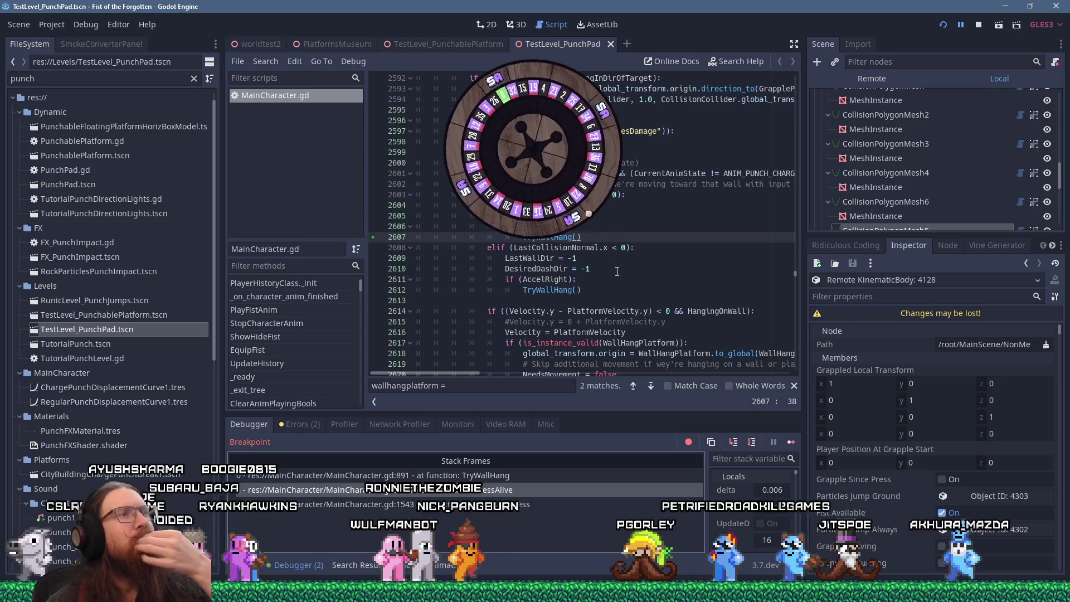
{"action": "scroll", "coordinate": [617, 271], "scroll_direction": "up", "scroll_amount": 3}
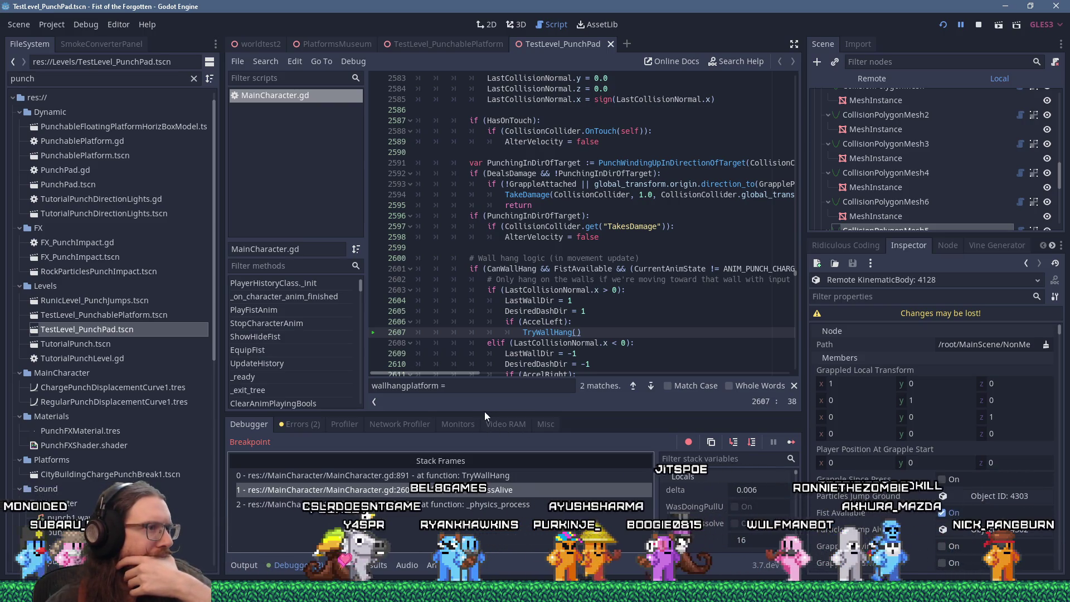
{"action": "left_click_drag", "start_coordinate": [484, 413], "coordinate": [501, 314]}
Widen the stack variables pane and filter it by 'timesince' to list the TimeSince timers
{"action": "left_click_drag", "start_coordinate": [654, 419], "coordinate": [470, 390]}
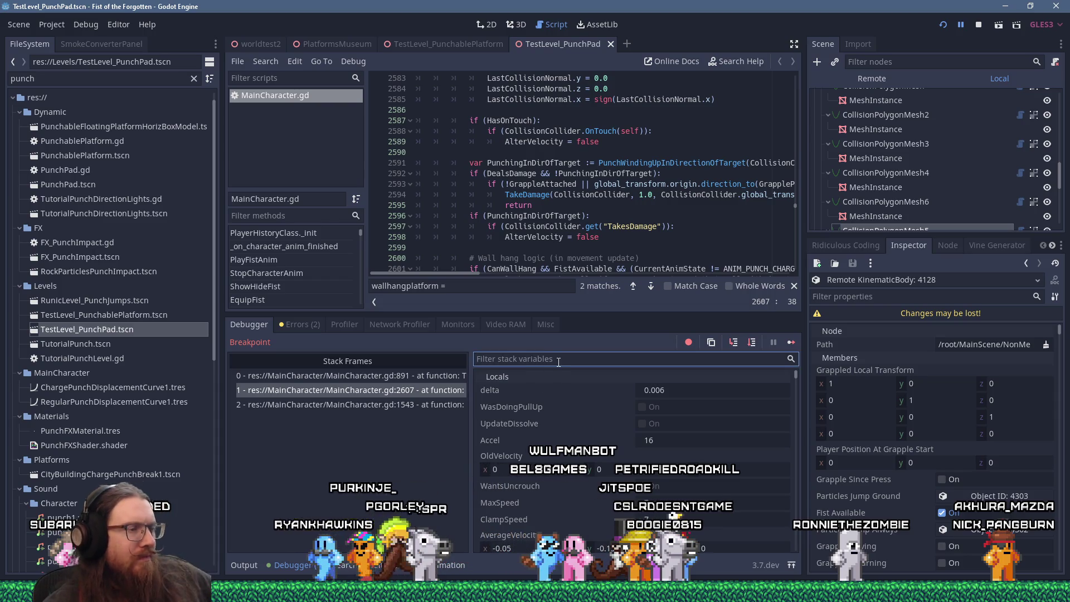
{"action": "type", "text": "timesince"}
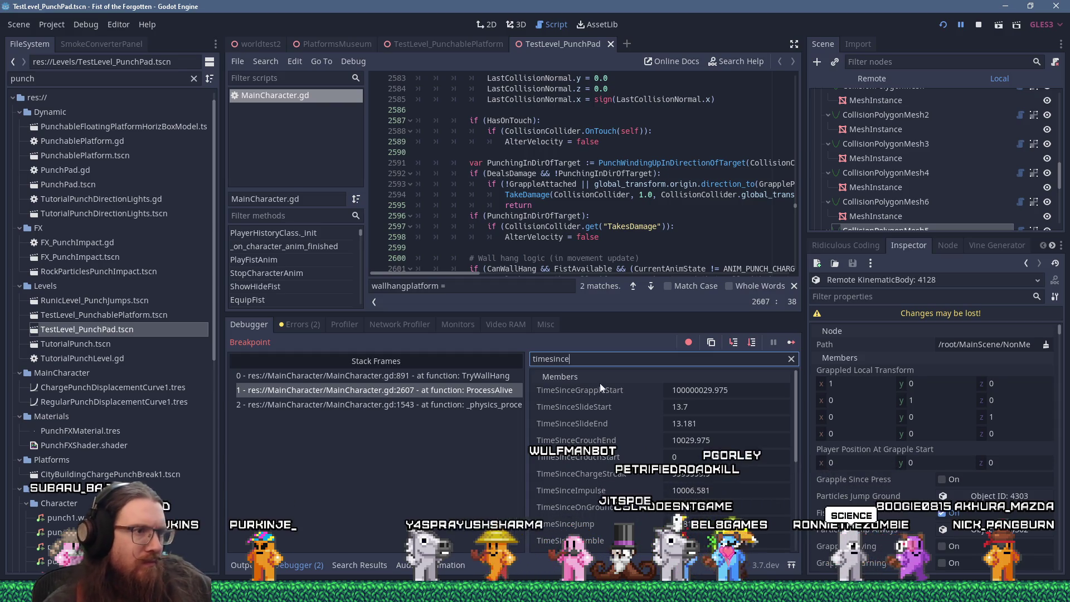
{"action": "scroll", "coordinate": [663, 457], "scroll_direction": "down", "scroll_amount": 4}
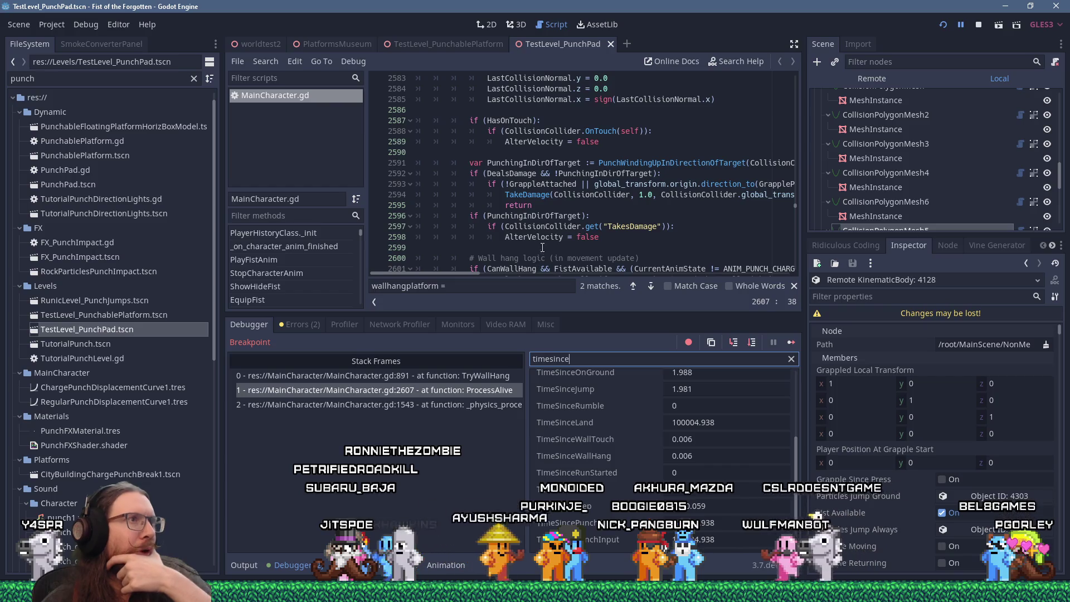
Drag the debugger splitter back down and scroll MainCharacter.gd to the wall-hang code near line 2601
{"action": "scroll", "coordinate": [541, 250], "scroll_direction": "up", "scroll_amount": 20}
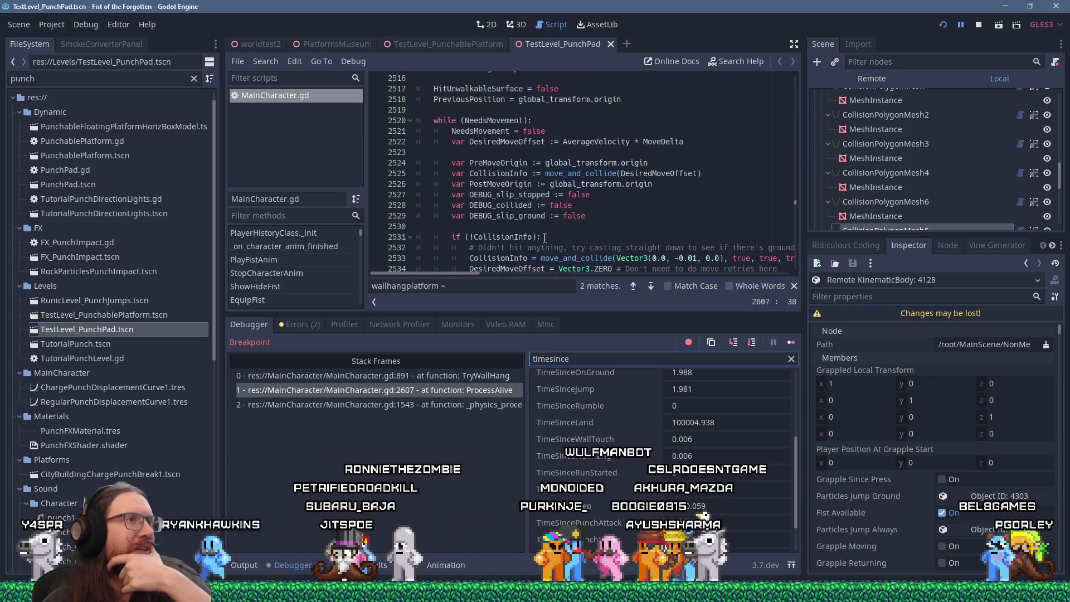
{"action": "scroll", "coordinate": [544, 238], "scroll_direction": "up", "scroll_amount": 4}
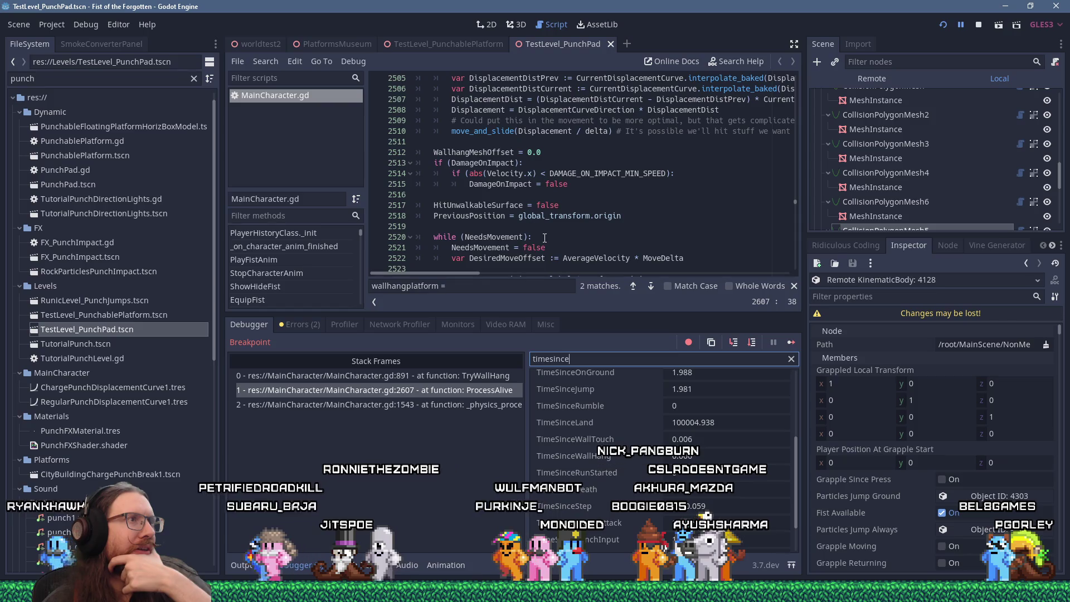
{"action": "scroll", "coordinate": [545, 238], "scroll_direction": "up", "scroll_amount": 5}
{"action": "scroll", "coordinate": [545, 238], "scroll_direction": "up", "scroll_amount": 12}
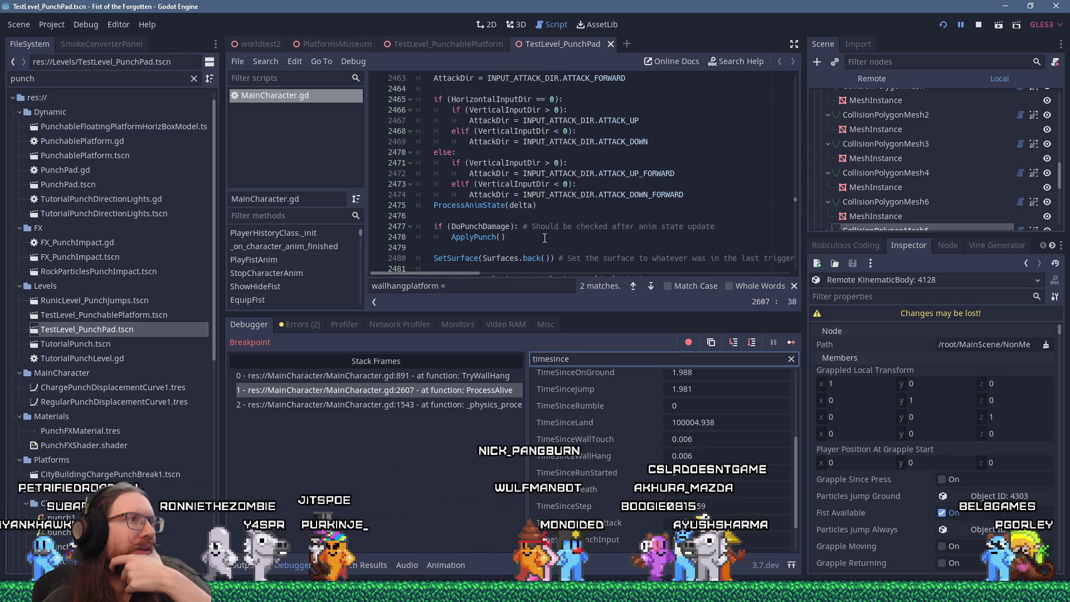
{"action": "scroll", "coordinate": [545, 238], "scroll_direction": "up", "scroll_amount": 20}
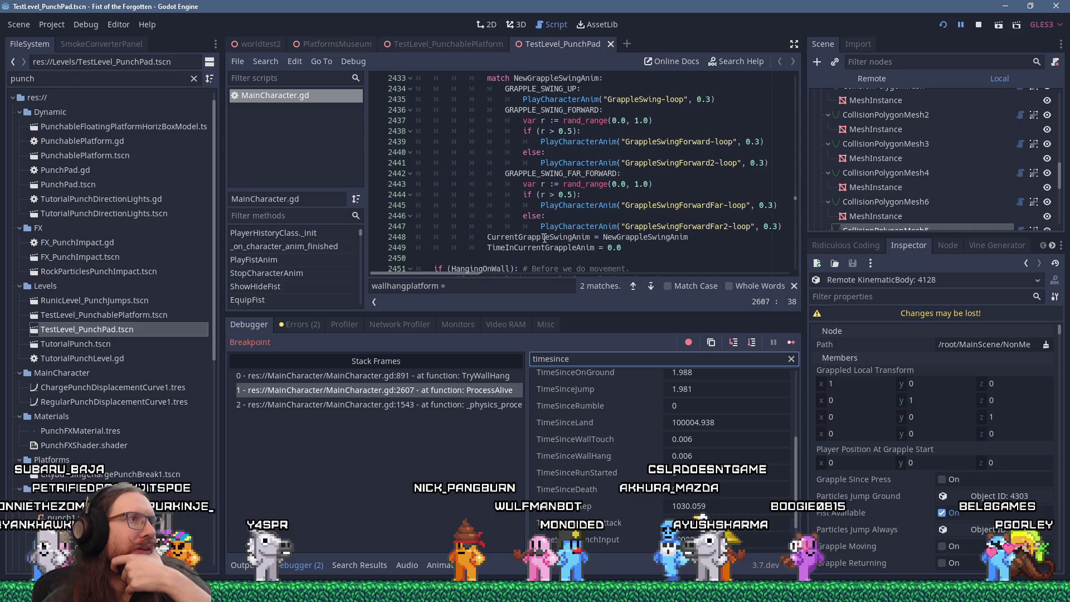
{"action": "scroll", "coordinate": [544, 238], "scroll_direction": "up", "scroll_amount": 9}
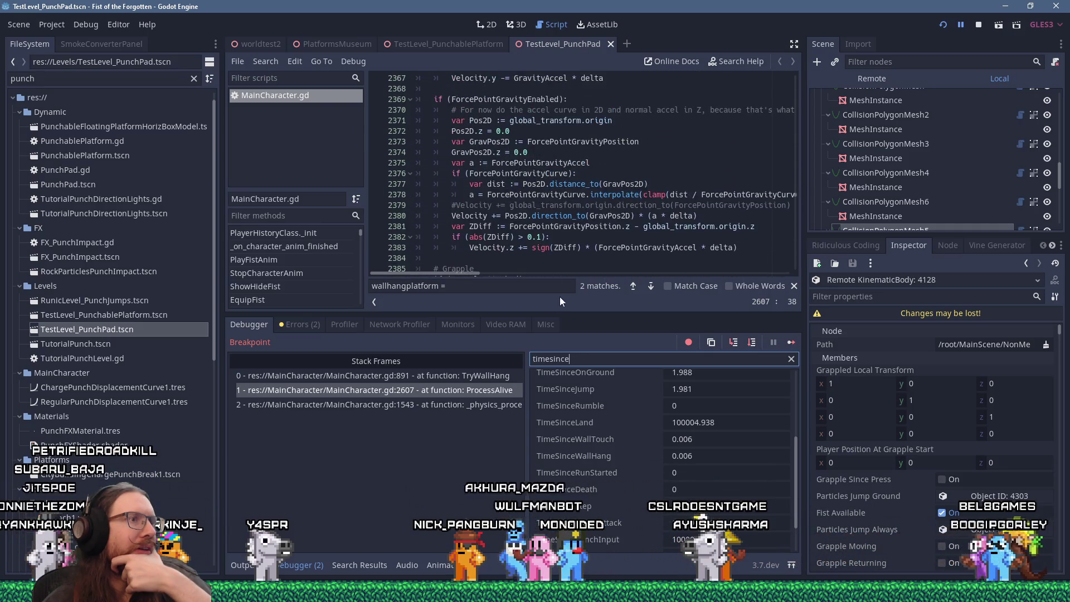
{"action": "left_click_drag", "start_coordinate": [563, 313], "coordinate": [563, 413]}
{"action": "scroll", "coordinate": [496, 334], "scroll_direction": "up", "scroll_amount": 17}
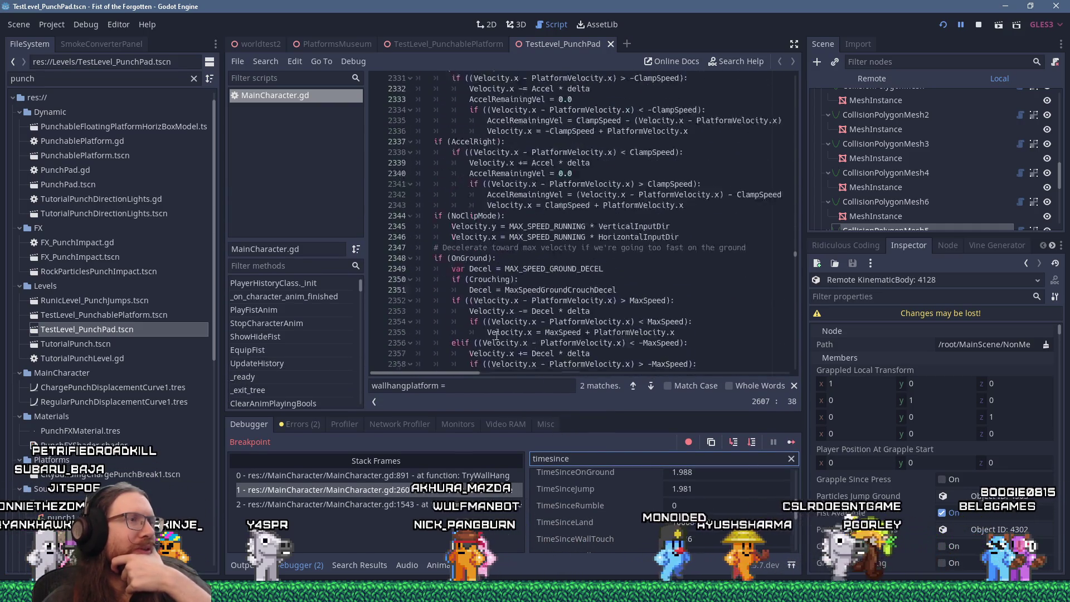
{"action": "scroll", "coordinate": [496, 333], "scroll_direction": "up", "scroll_amount": 20}
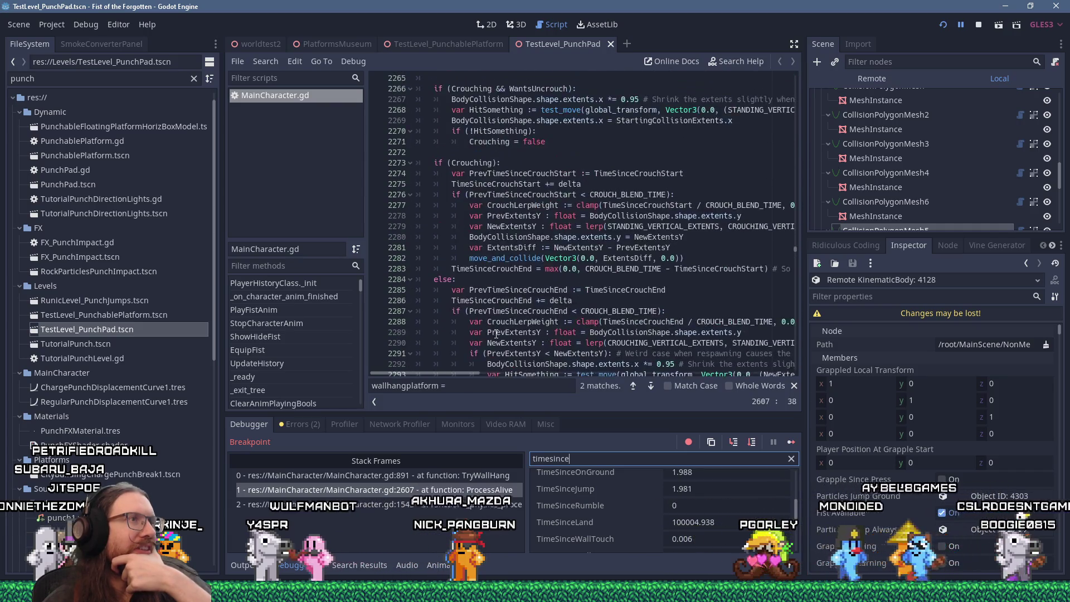
{"action": "scroll", "coordinate": [496, 333], "scroll_direction": "up", "scroll_amount": 4}
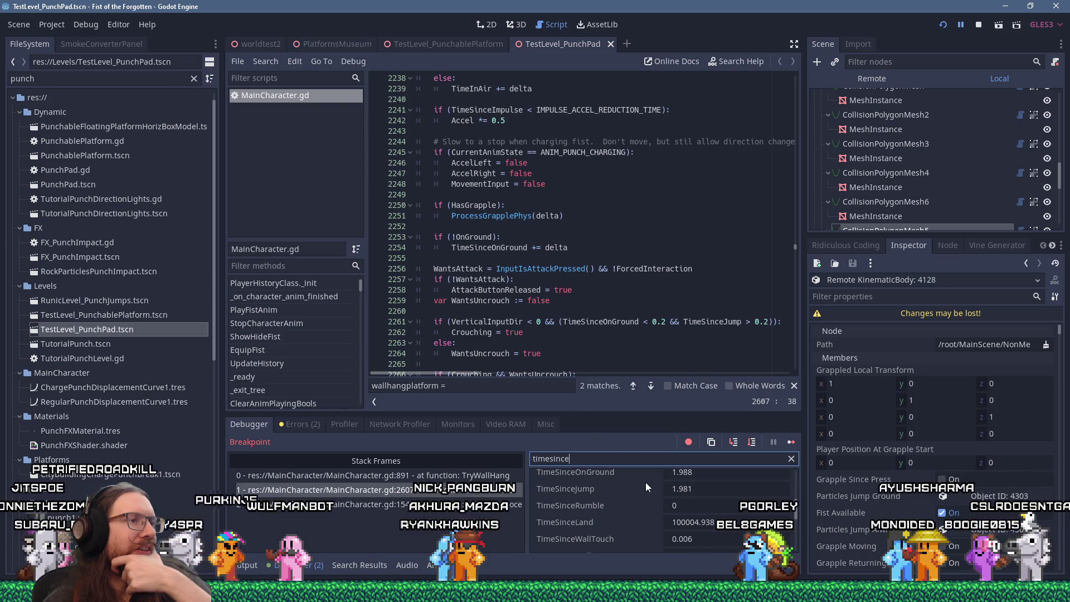
{"action": "scroll", "coordinate": [563, 322], "scroll_direction": "down", "scroll_amount": 15}
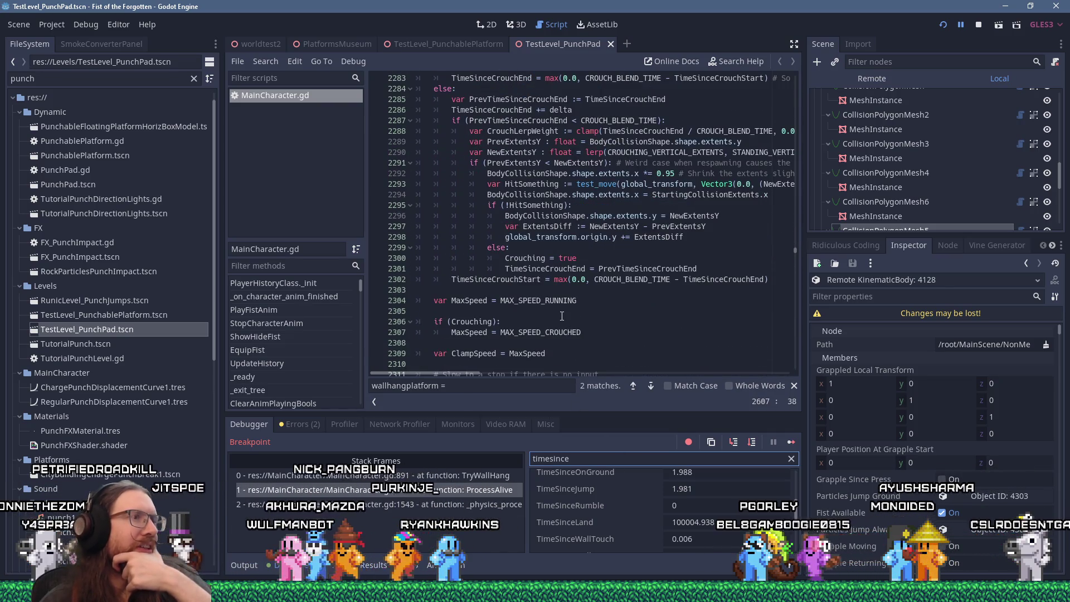
{"action": "scroll", "coordinate": [582, 242], "scroll_direction": "down", "scroll_amount": 20}
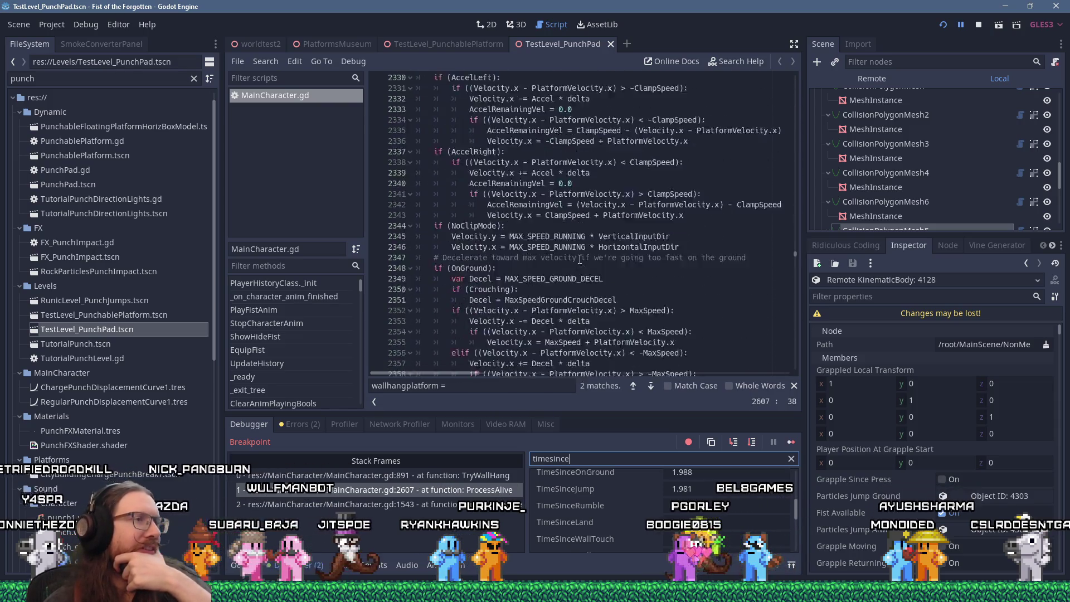
{"action": "scroll", "coordinate": [579, 259], "scroll_direction": "down", "scroll_amount": 20}
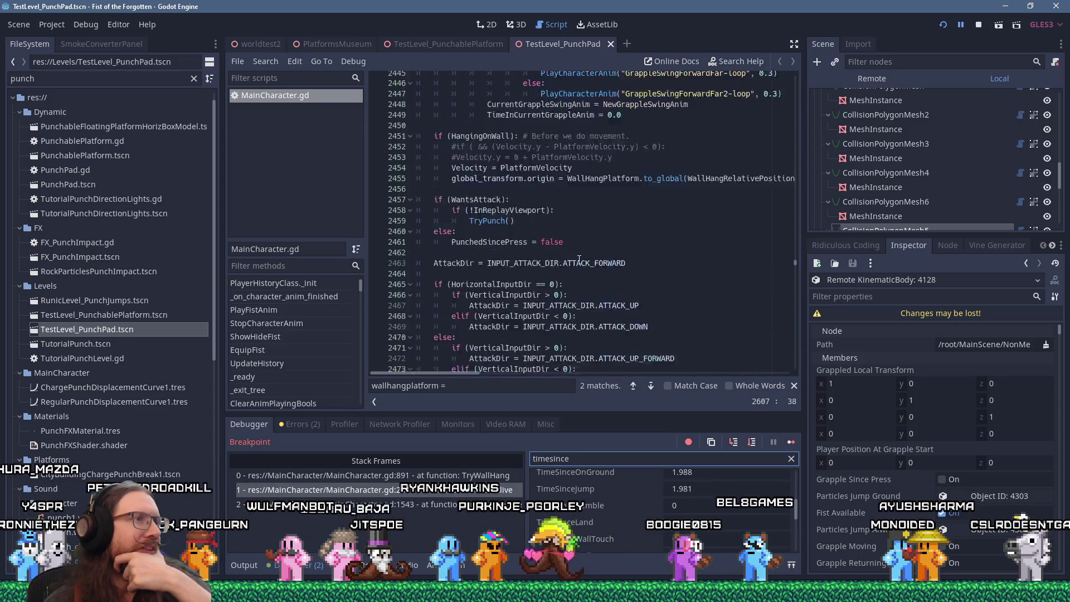
{"action": "scroll", "coordinate": [579, 259], "scroll_direction": "down", "scroll_amount": 20}
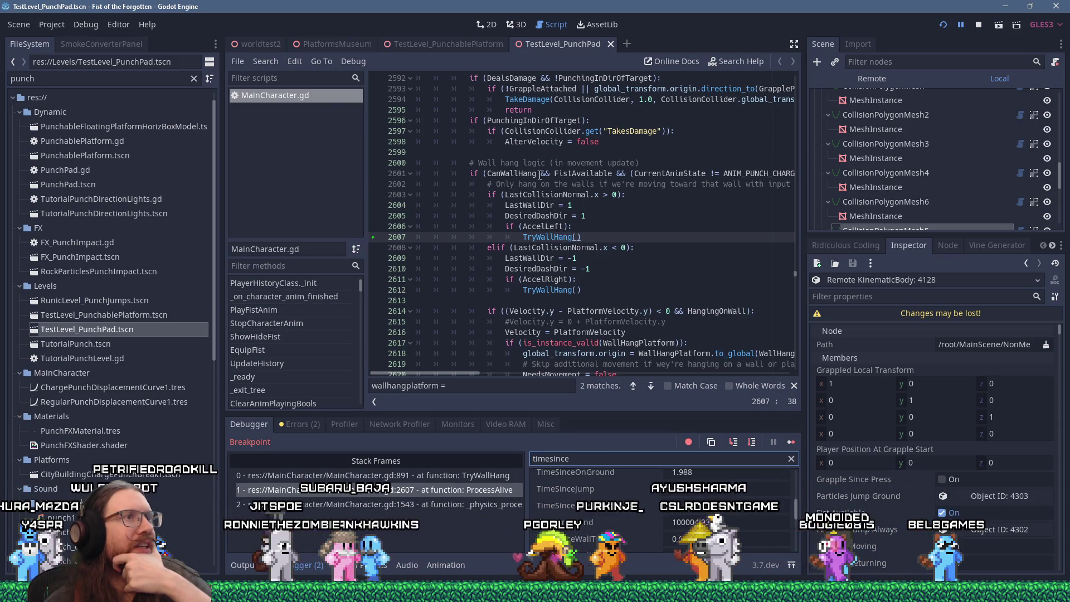
Add TimeSinceDeath > 0 to the CanWallHang condition on line 2601, then save, relaunch and return to the editor
{"action": "left_click", "coordinate": [540, 174]}
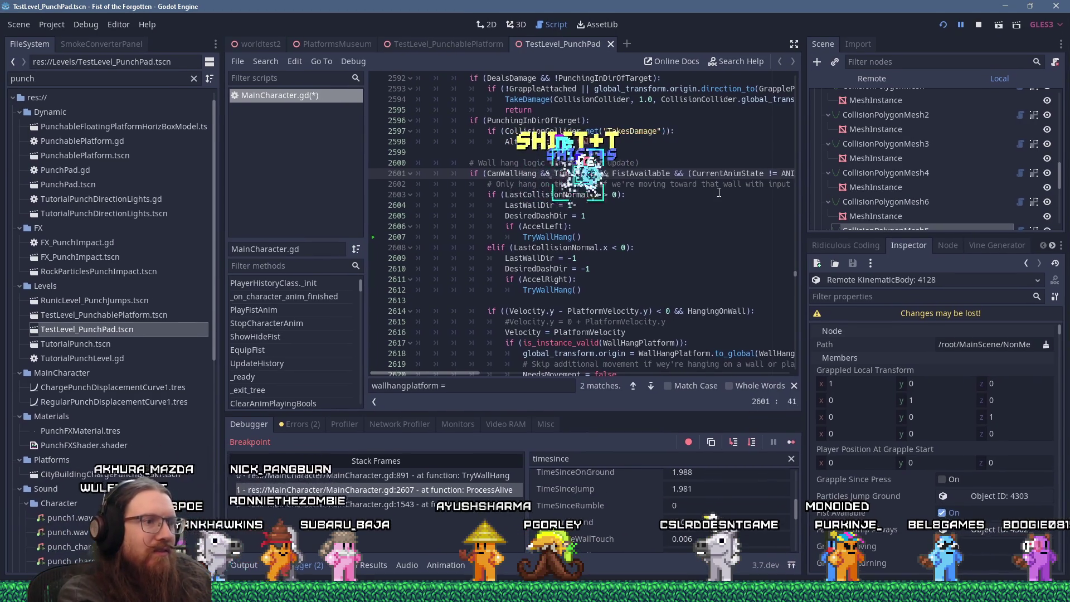
{"action": "type", "text": "> 0"}
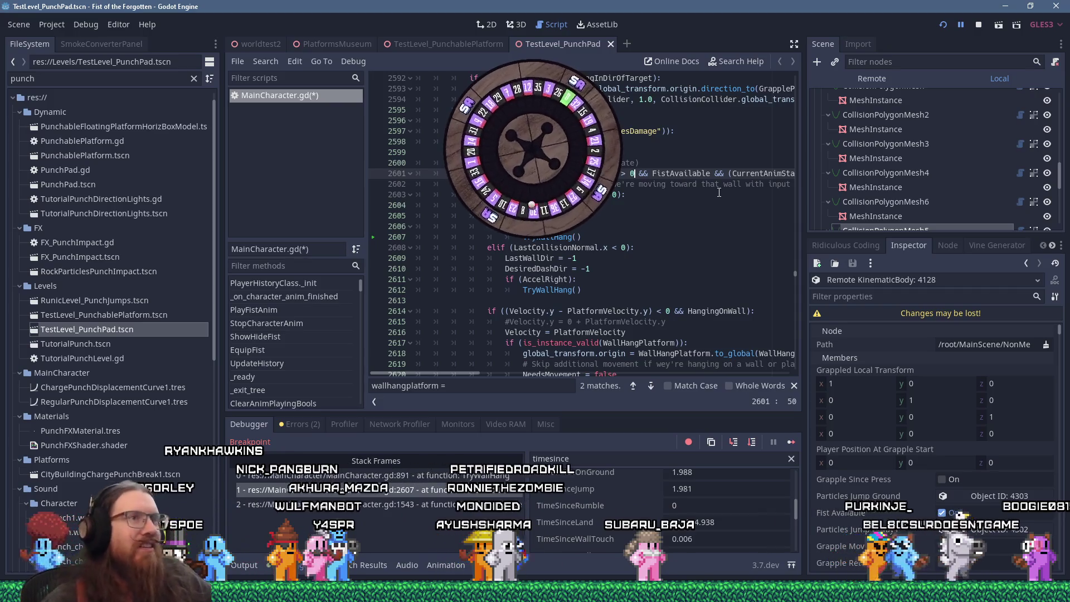
{"action": "left_click", "coordinate": [945, 27]}
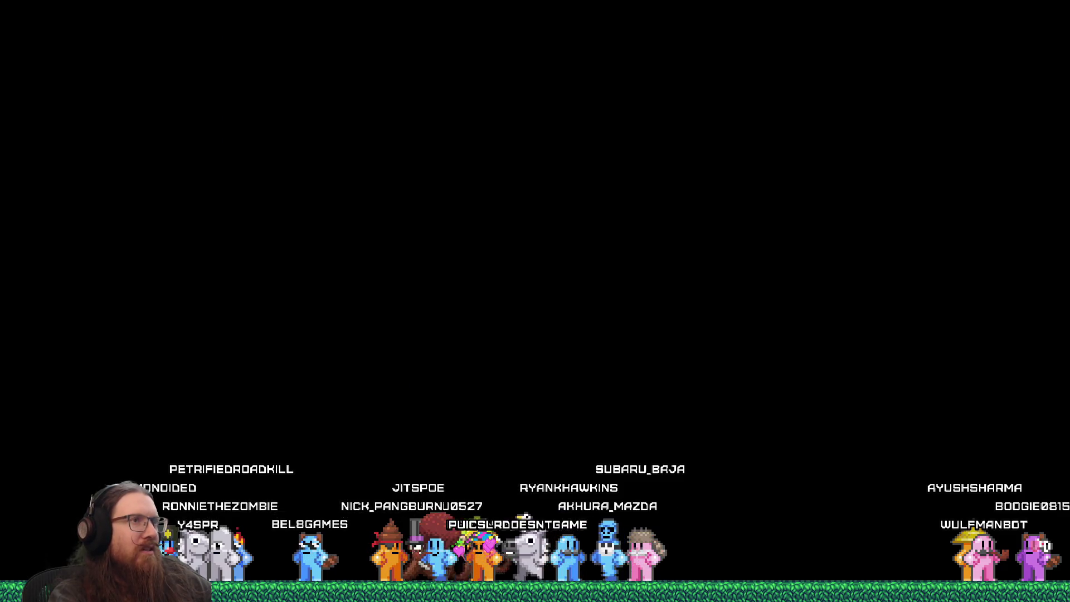
{"action": "key", "text": "alt+Tab"}
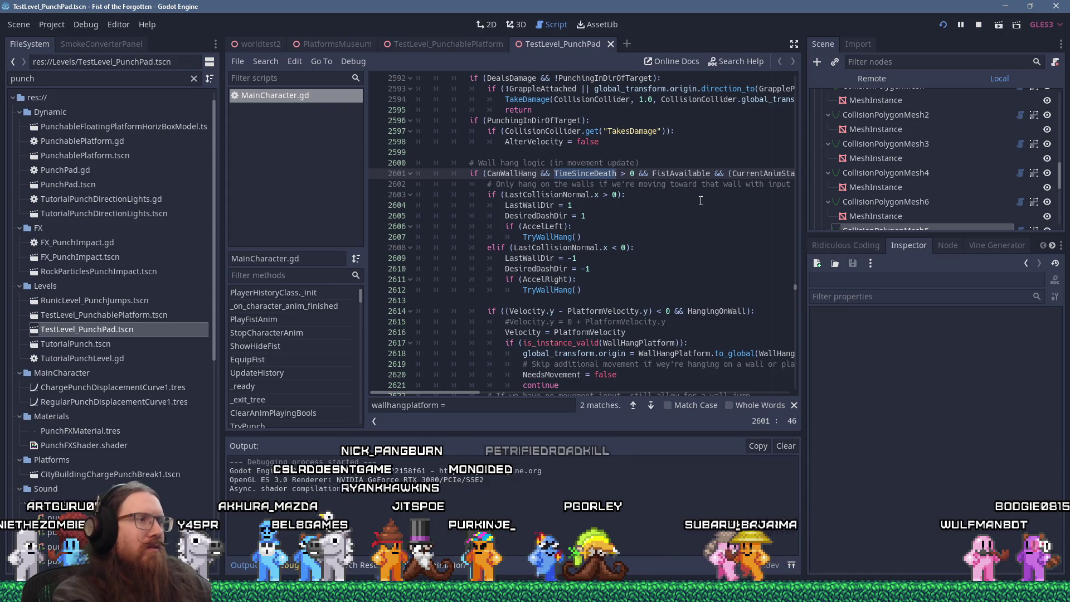
Step through the TimeSinceDeath matches to its declaration and copy the TimeAlive variable name
{"action": "key", "text": "ctrl+f"}
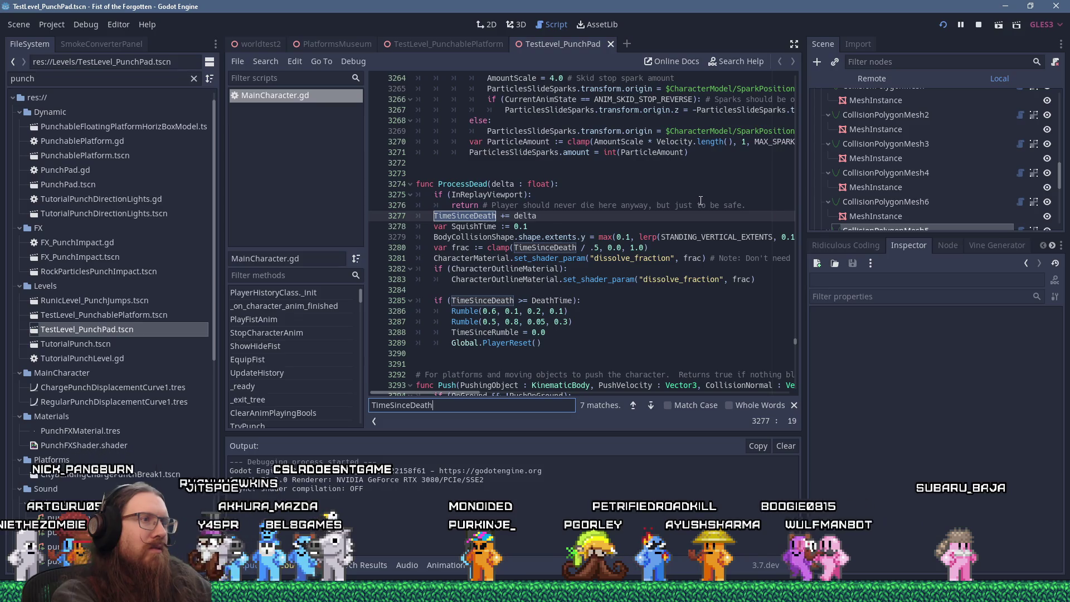
{"action": "key", "text": "Return"}
{"action": "key", "text": "Return"}
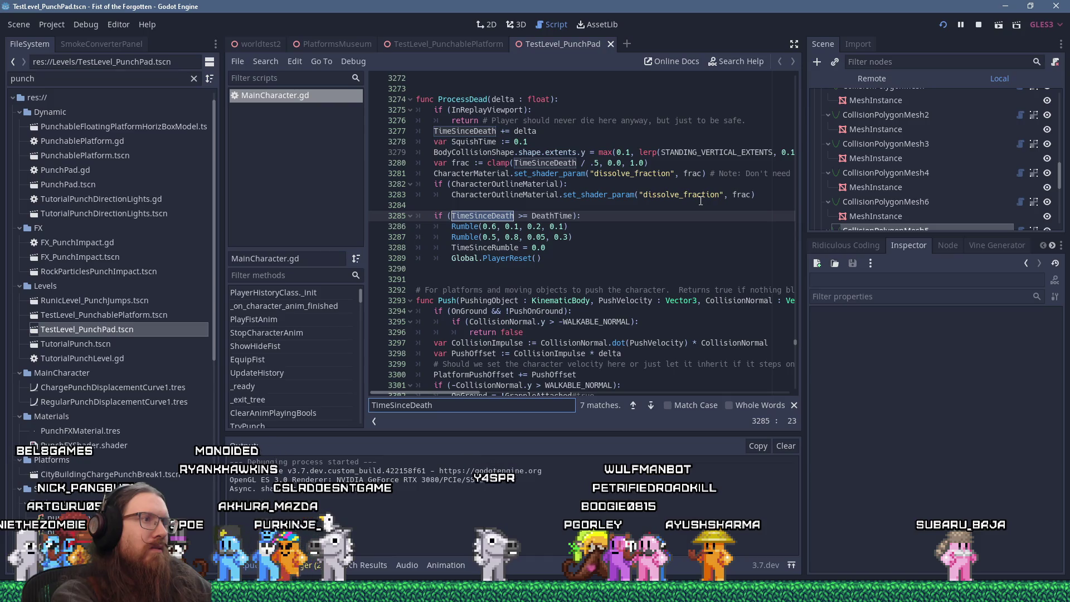
{"action": "key", "text": "Return"}
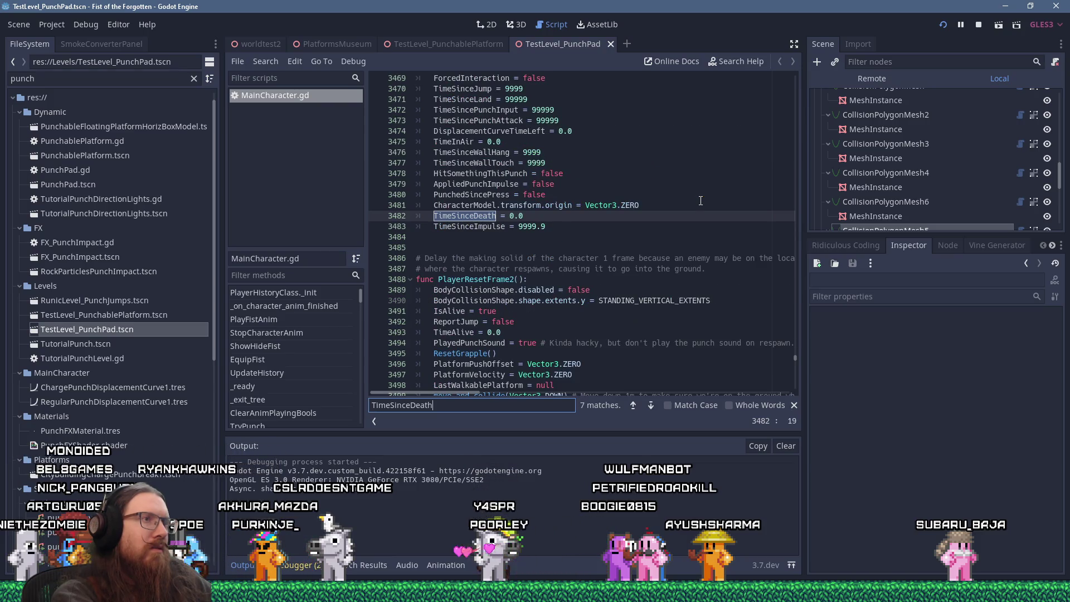
{"action": "key", "text": "Return"}
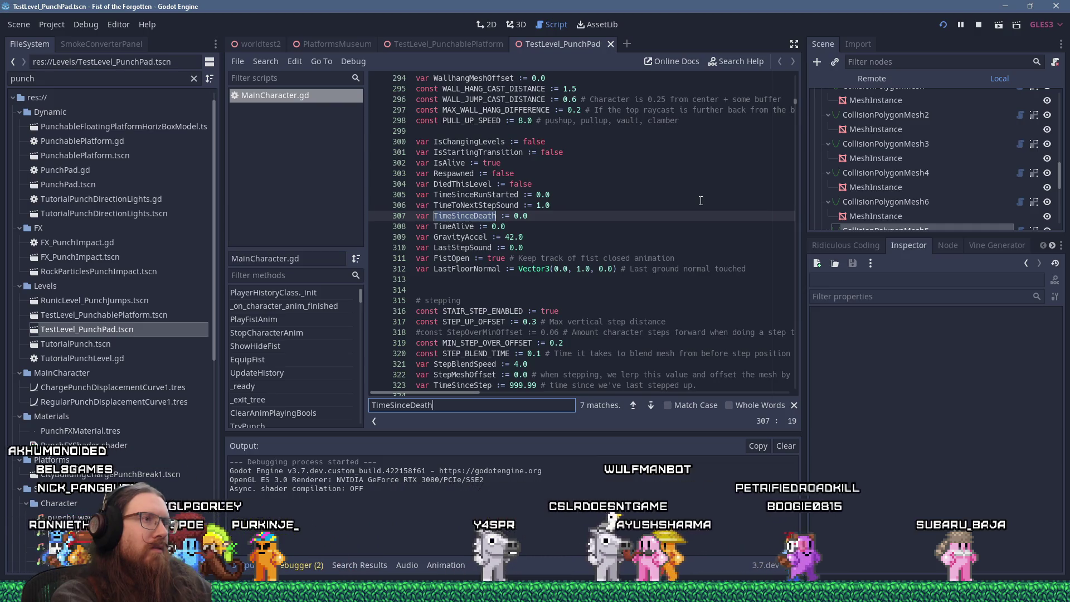
{"action": "double_click", "coordinate": [454, 226]}
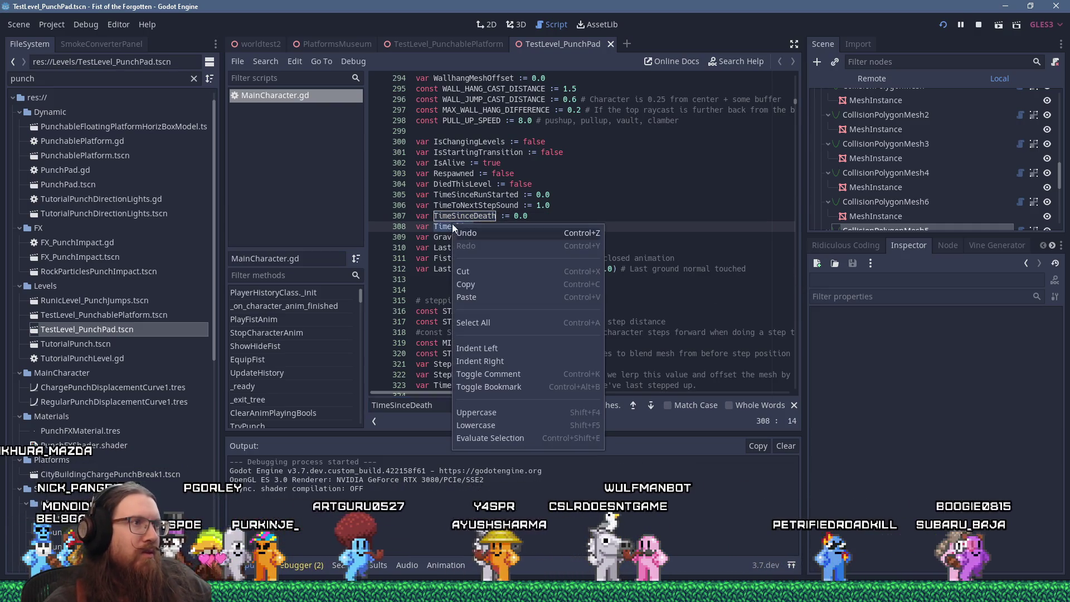
{"action": "right_click", "coordinate": [454, 226]}
{"action": "left_click", "coordinate": [515, 297]}
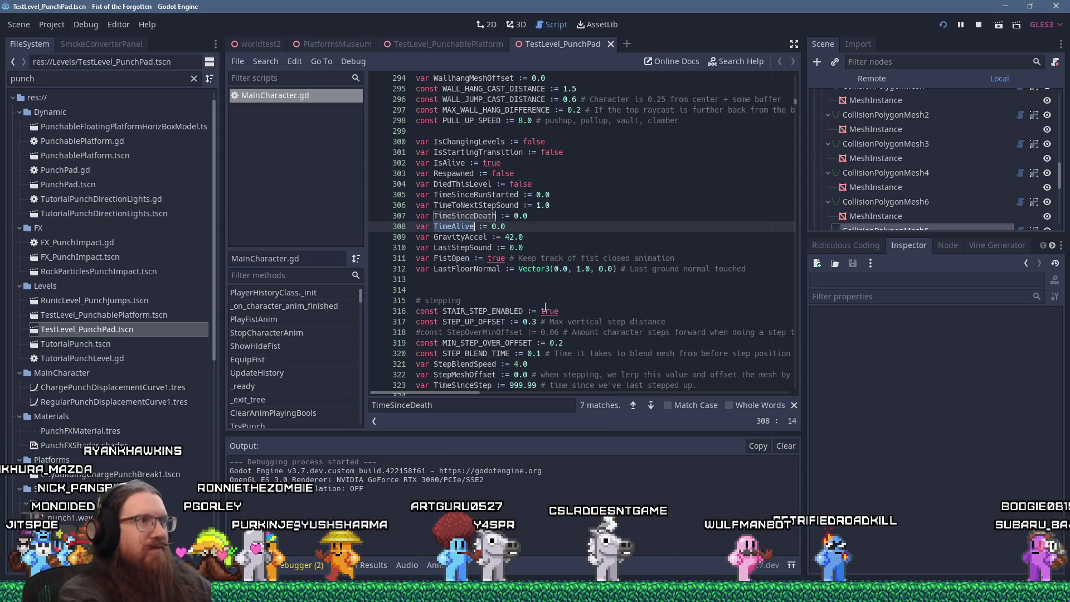
Find 'timesincedeath >' on line 2601 and paste TimeAlive over it
{"action": "key", "text": "ctrl+f"}
{"action": "type", "text": "timesincedeath >"}
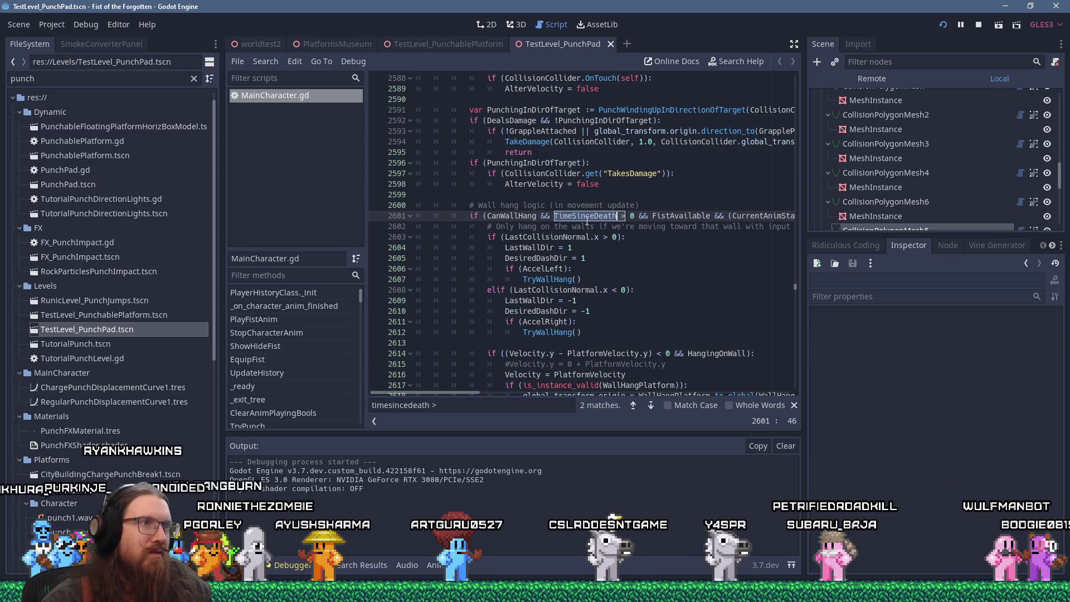
{"action": "key", "text": "ctrl+v"}
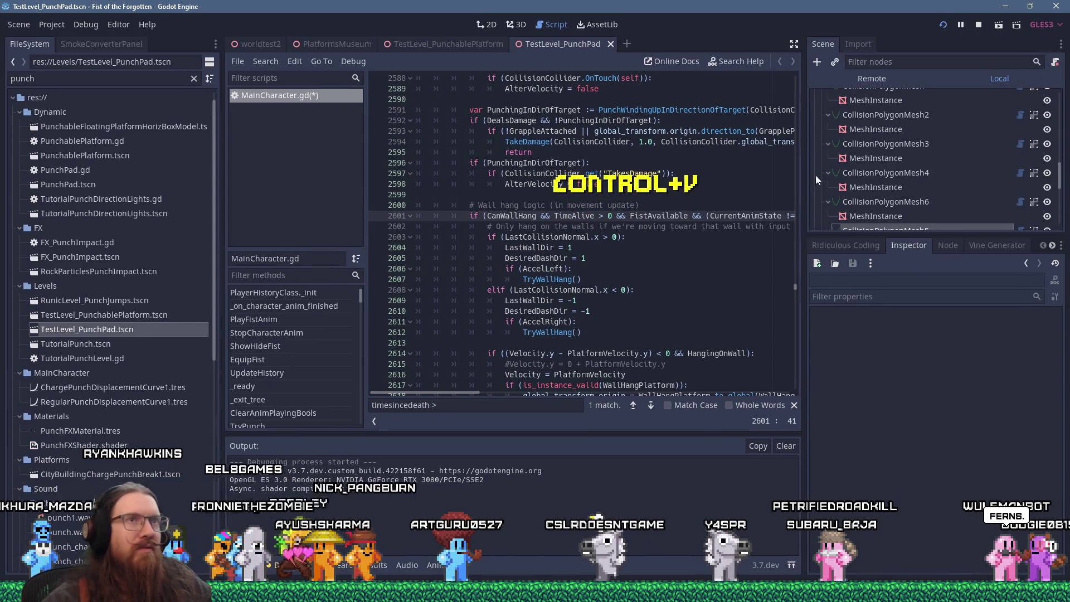
{"action": "left_click", "coordinate": [946, 22]}
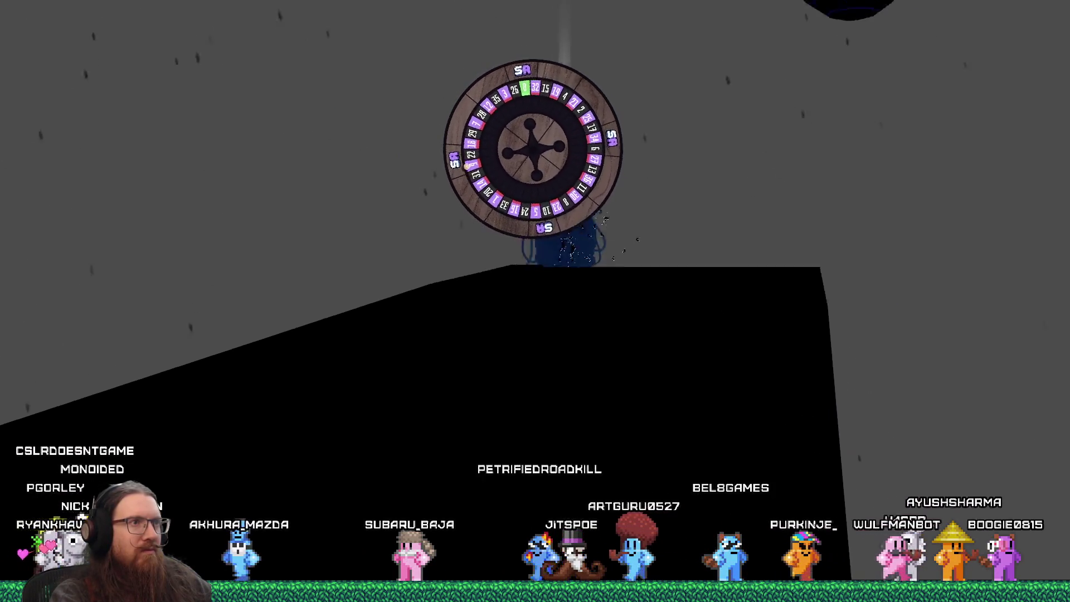
{"action": "key", "text": "grave"}
{"action": "type", "text": "q"}
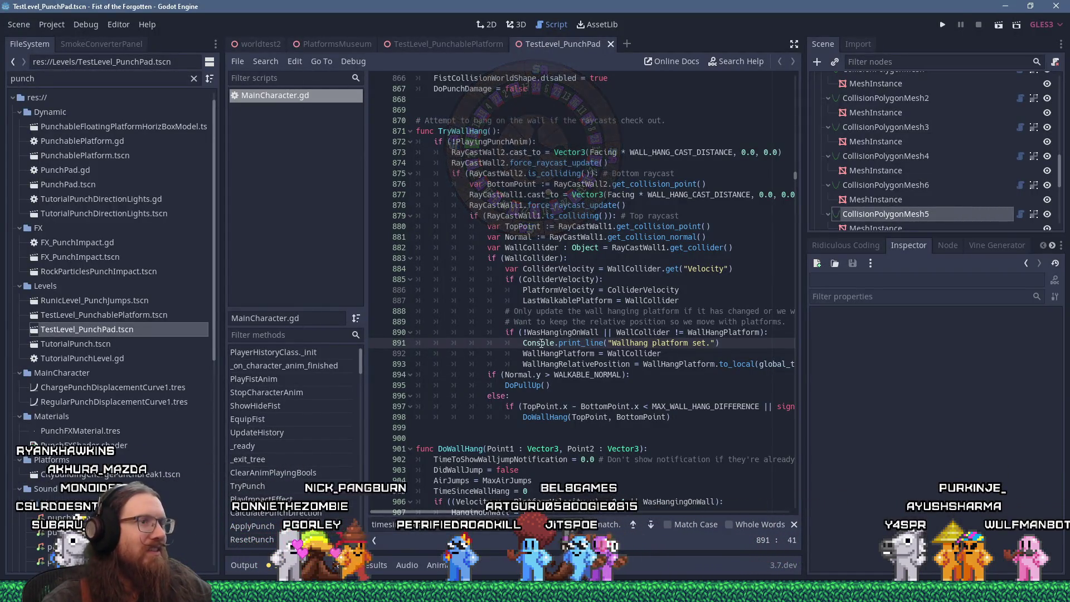
Delete the debug print on line 891 and find the next Console.print call at line 3347
{"action": "left_click", "coordinate": [749, 345]}
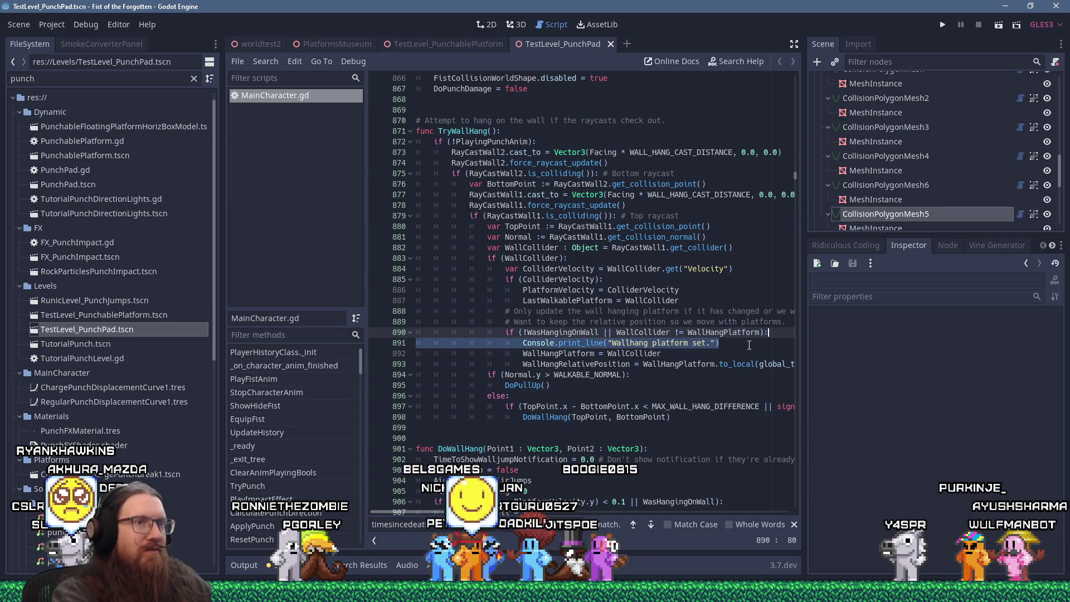
{"action": "key", "text": "ctrl+shift+k"}
{"action": "key", "text": "ctrl+f"}
{"action": "type", "text": "console.print_line"}
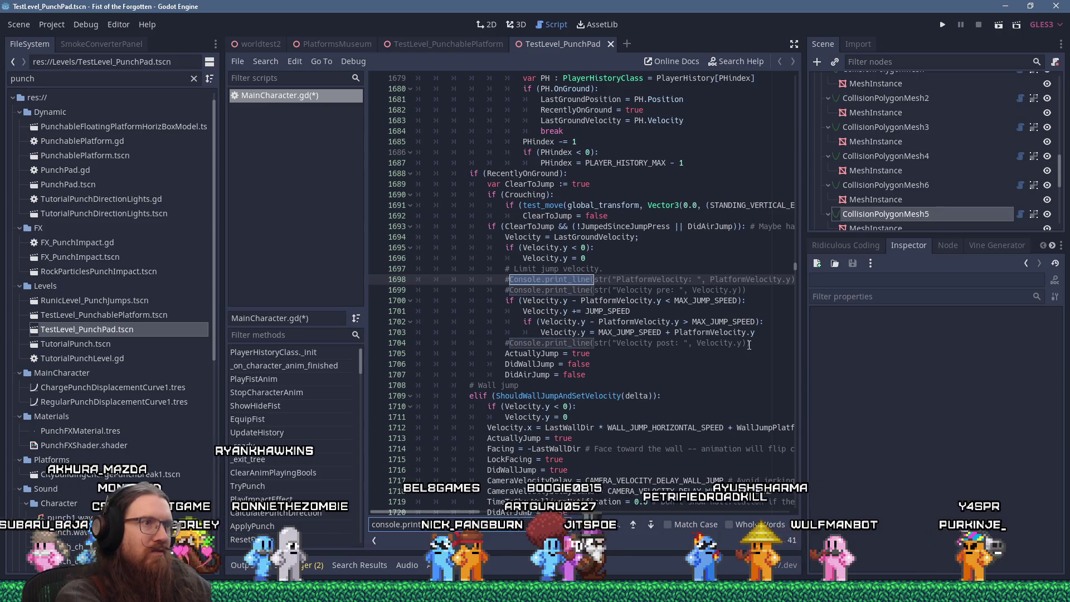
{"action": "key", "text": "Return"}
{"action": "key", "text": "Escape"}
Delete line 3347, save MainCharacter.gd, and bring the fotf_todo.txt list forward in Notepad
{"action": "key", "text": "ctrl+shift+k"}
{"action": "key", "text": "ctrl+s"}
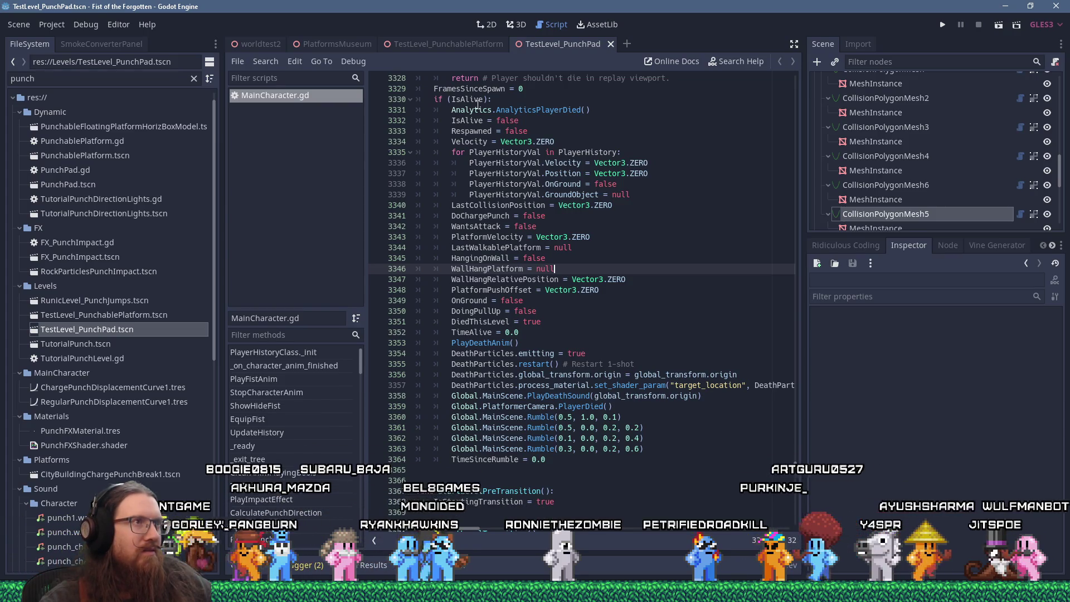
{"action": "key", "text": "alt+Tab"}
{"action": "left_click", "coordinate": [492, 241]}
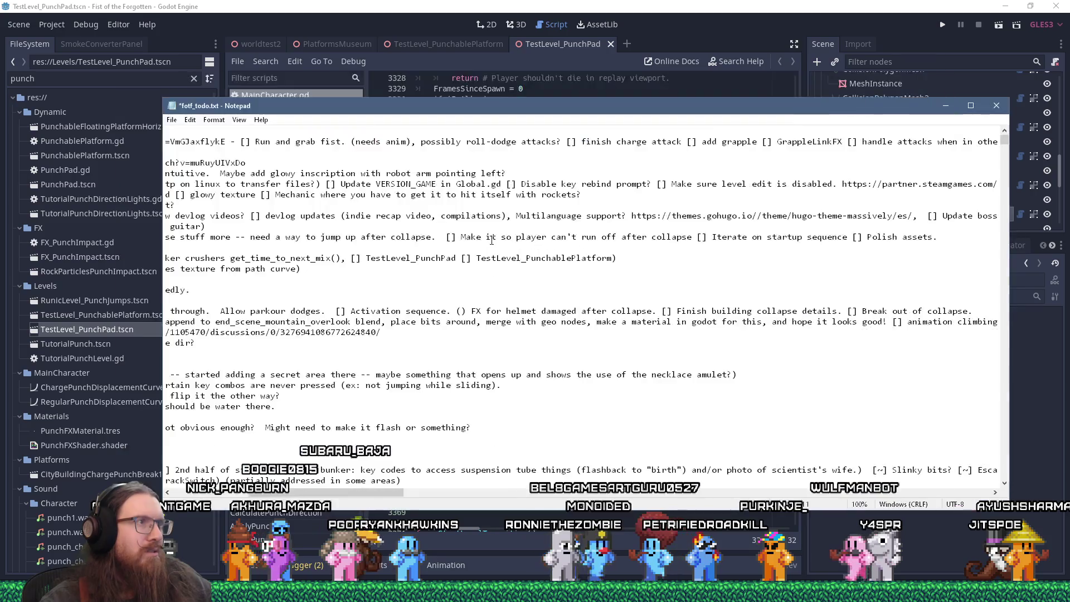
Search fotf_todo.txt for 'wallhang' mentions, then for 'w'
{"action": "key", "text": "Home"}
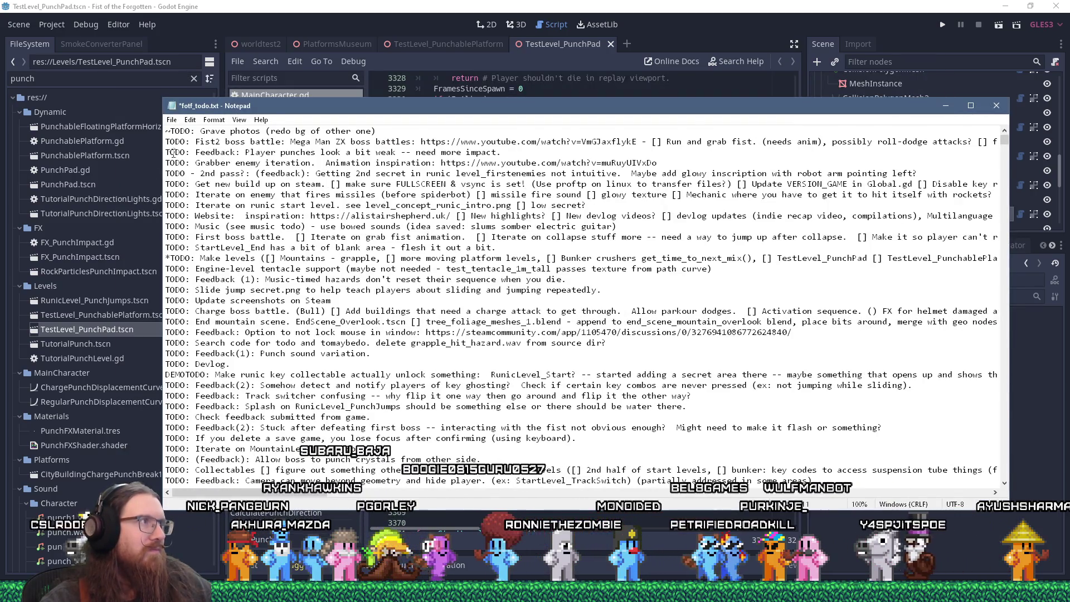
{"action": "key", "text": "ctrl+f"}
{"action": "type", "text": "wa"}
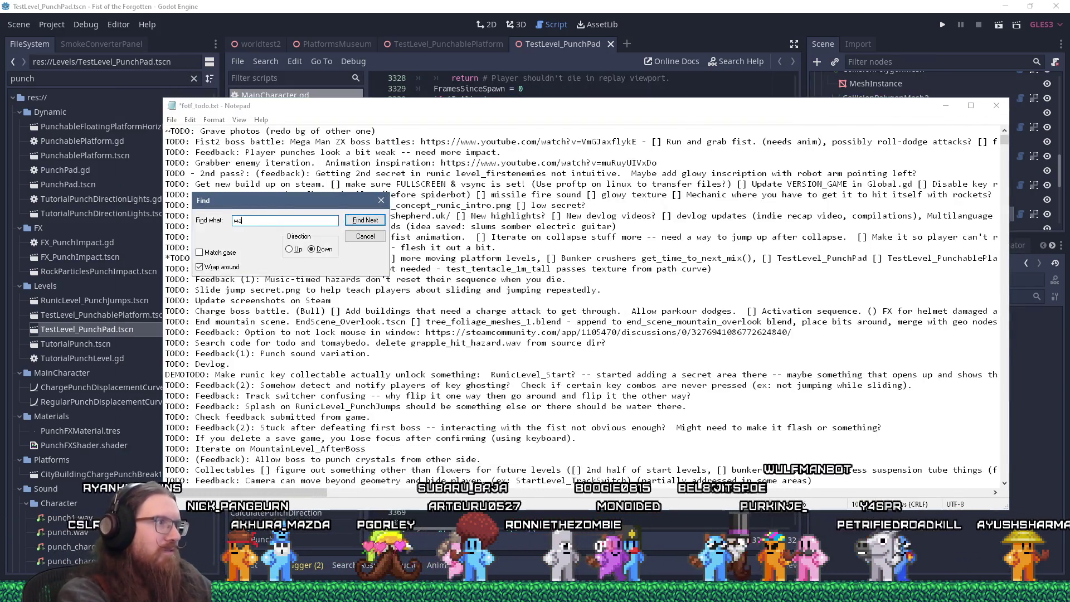
{"action": "type", "text": "llhang"}
{"action": "key", "text": "Return"}
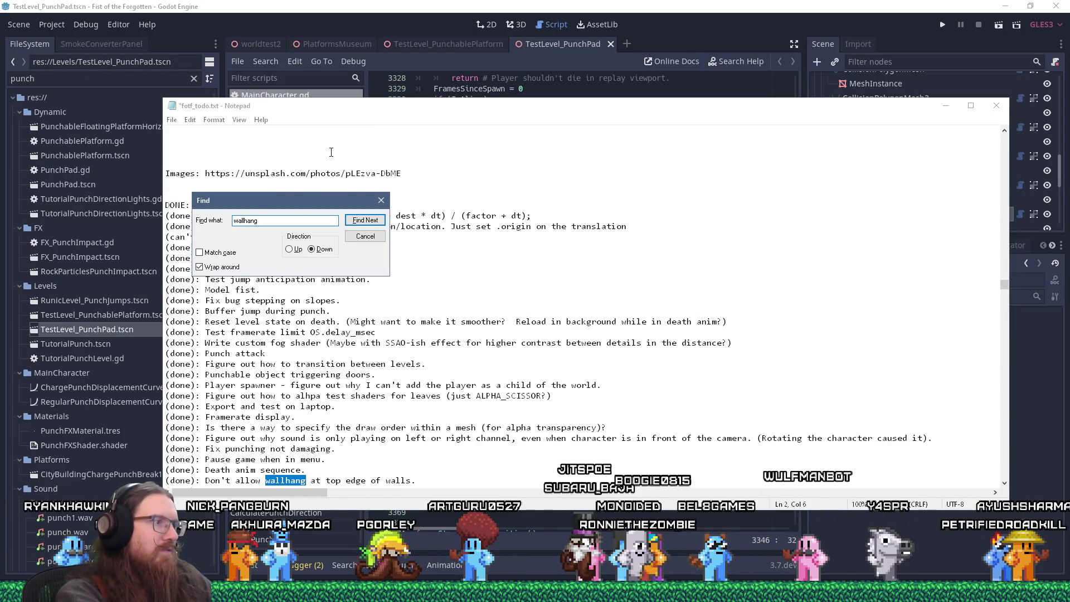
{"action": "key", "text": "Escape"}
{"action": "key", "text": "ctrl+Home"}
{"action": "key", "text": "ctrl+f"}
{"action": "type", "text": "w"}
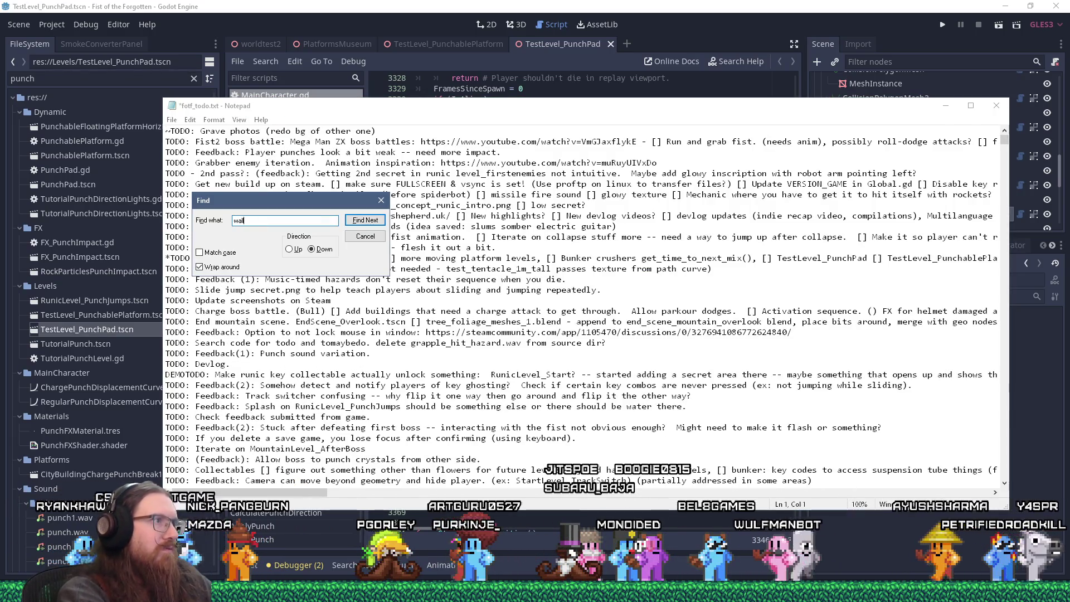
{"action": "key", "text": "Return"}
{"action": "key", "text": "Return"}
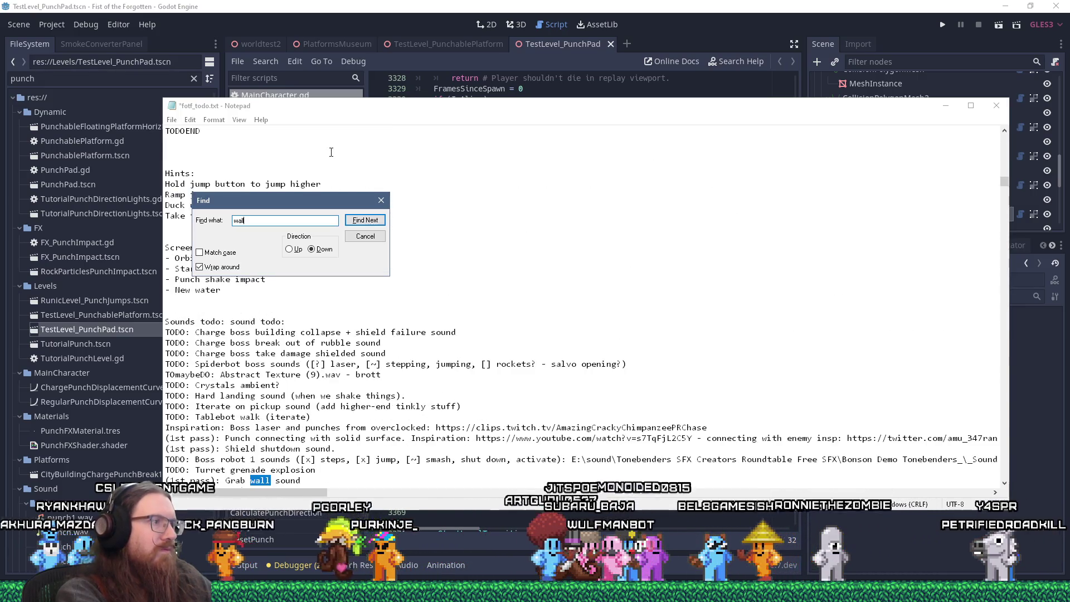
{"action": "key", "text": "Escape"}
{"action": "key", "text": "ctrl+Home"}
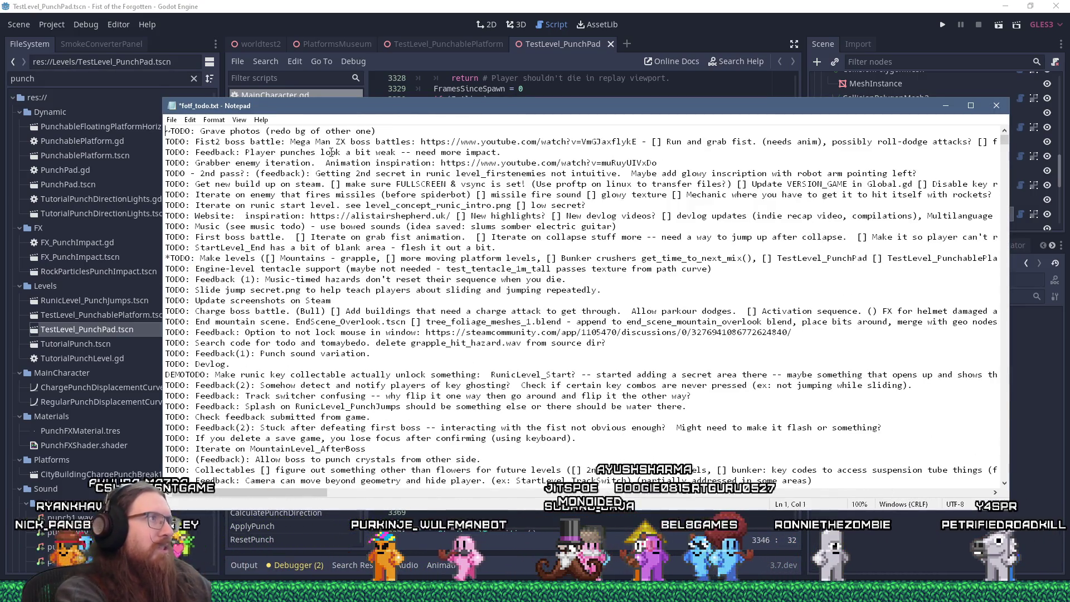
Search the to-do list again for wall, then for 'hang', stopping at the Wall hang entry
{"action": "key", "text": "ctrl+f"}
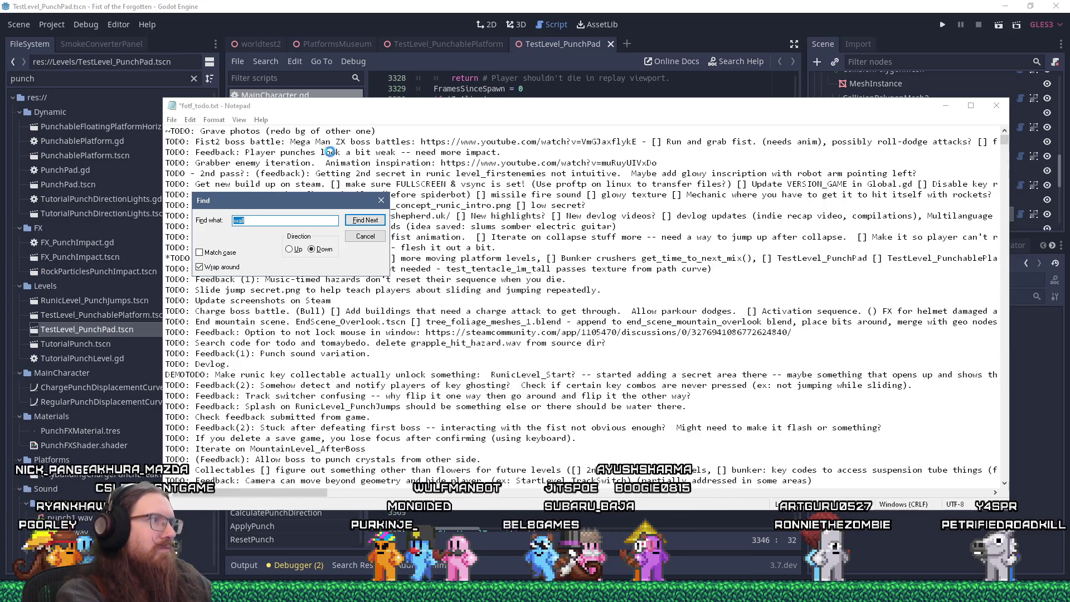
{"action": "key", "text": "Return"}
{"action": "key", "text": "Escape"}
{"action": "key", "text": "ctrl+Home"}
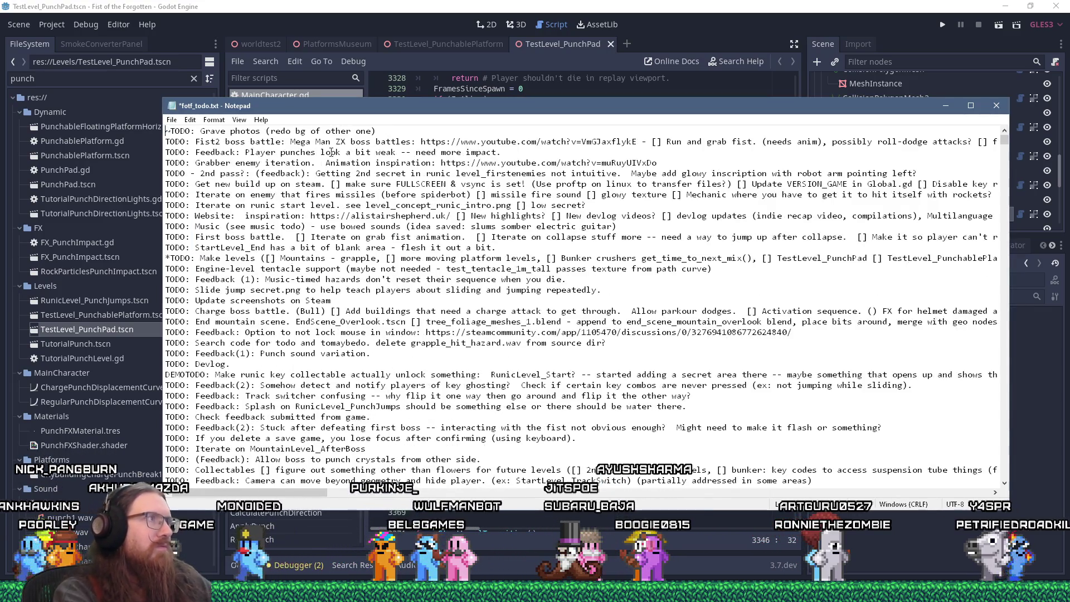
{"action": "key", "text": "ctrl+f"}
{"action": "type", "text": "hang"}
{"action": "key", "text": "Return"}
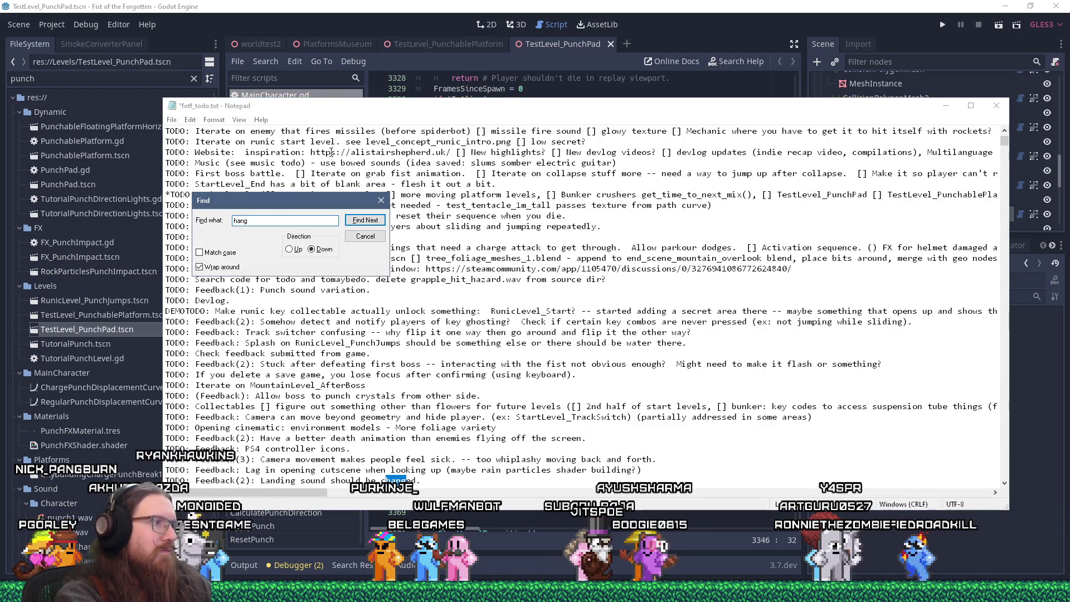
{"action": "key", "text": "Return"}
{"action": "key", "text": "Return"}
{"action": "key", "text": "Return"}
{"action": "key", "text": "Escape"}
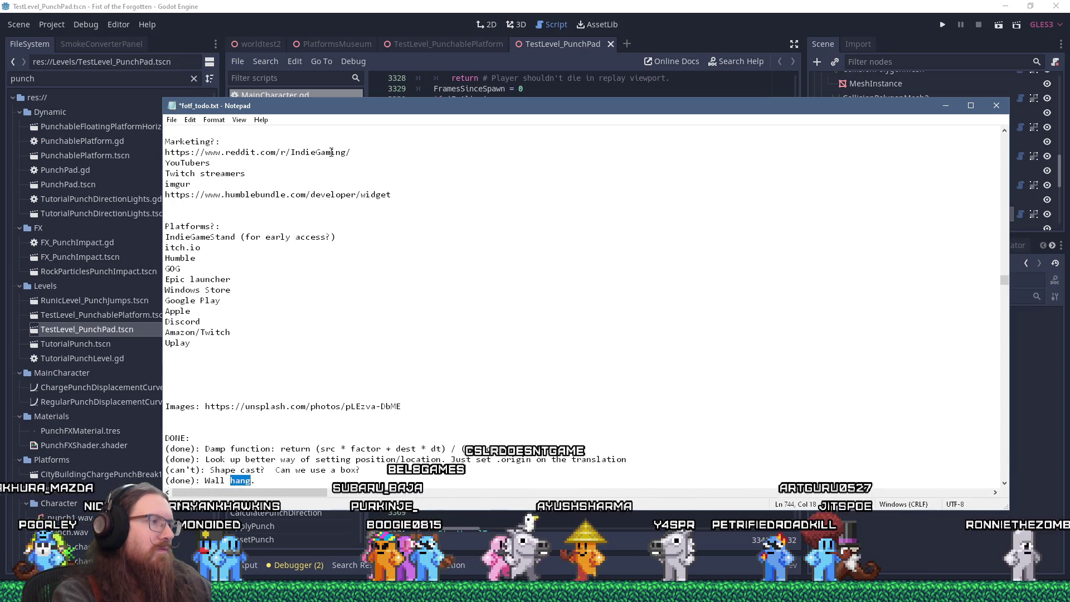
{"action": "key", "text": "ctrl+Home"}
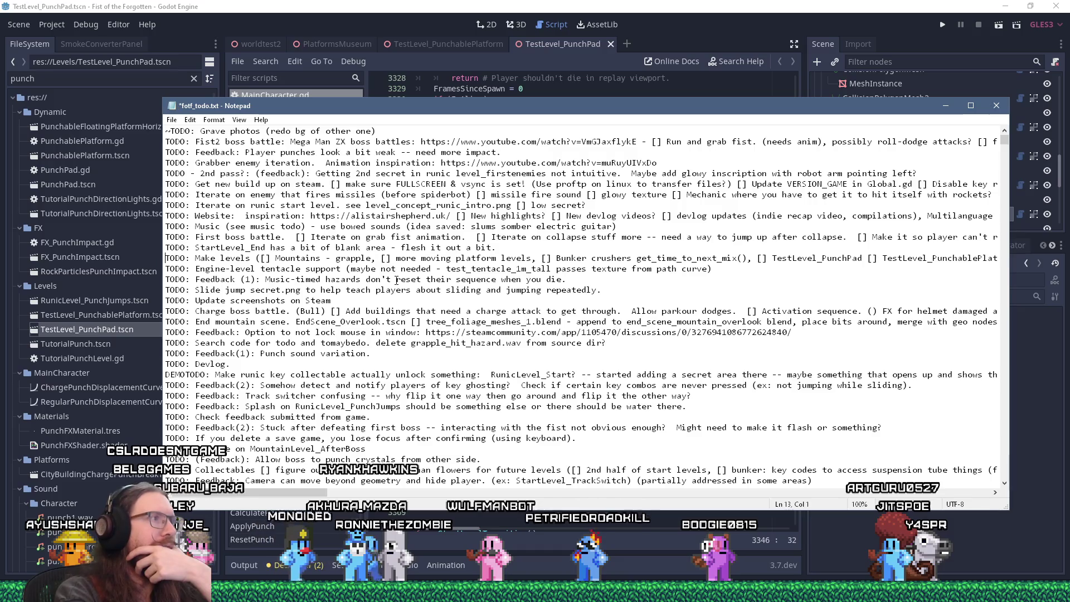
Cut the 'TODO: Make levels' line, move it lower, save fotf_todo.txt, and return to Godot
{"action": "key", "text": "shift+Down"}
{"action": "key", "text": "ctrl+x"}
{"action": "key", "text": "Down"}
{"action": "key", "text": "Down"}
{"action": "key", "text": "Down"}
{"action": "key", "text": "Down"}
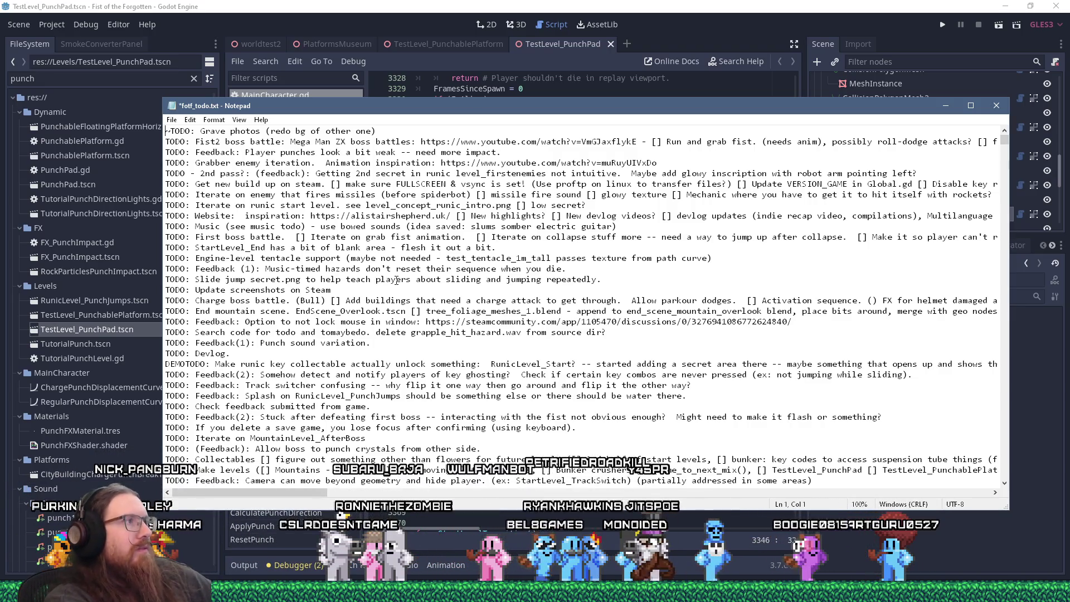
{"action": "key", "text": "ctrl+s"}
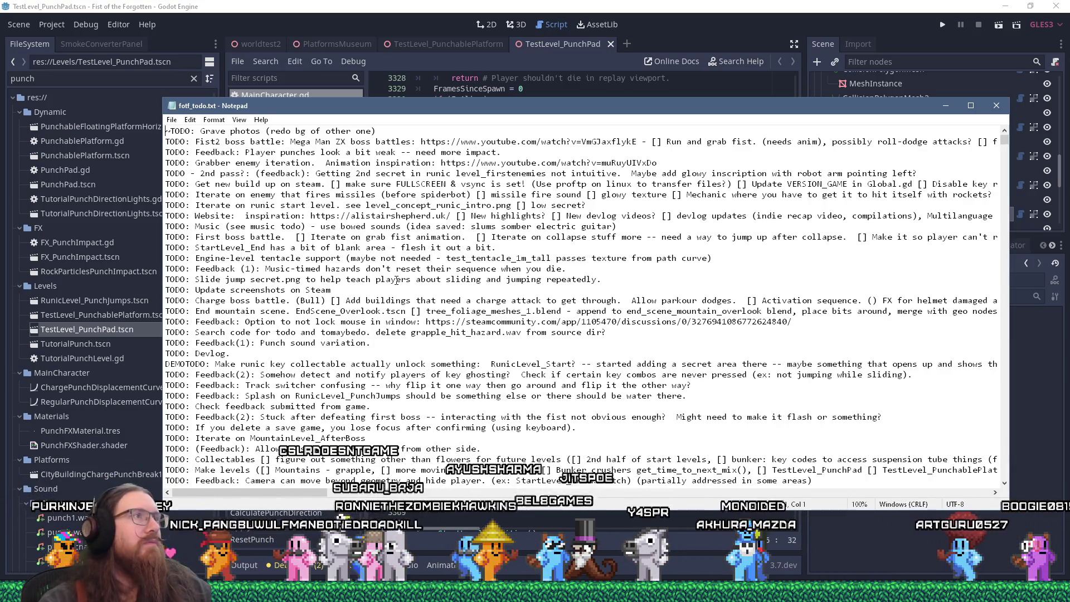
{"action": "left_click", "coordinate": [776, 5]}
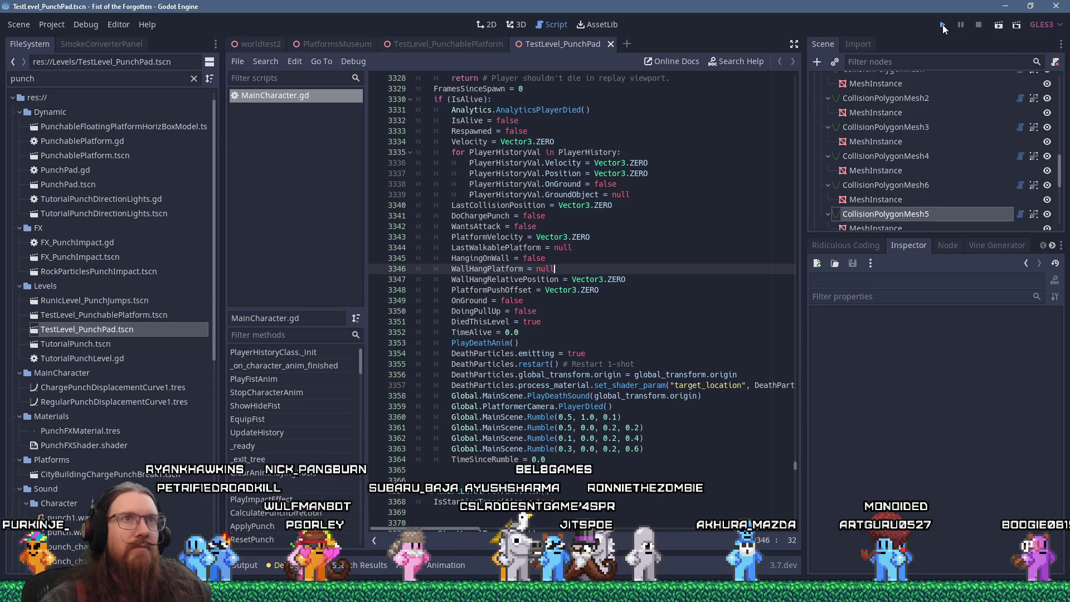
Playtest the level with F6, then quit the game via the dev console's 'qu' command
{"action": "key", "text": "F6"}
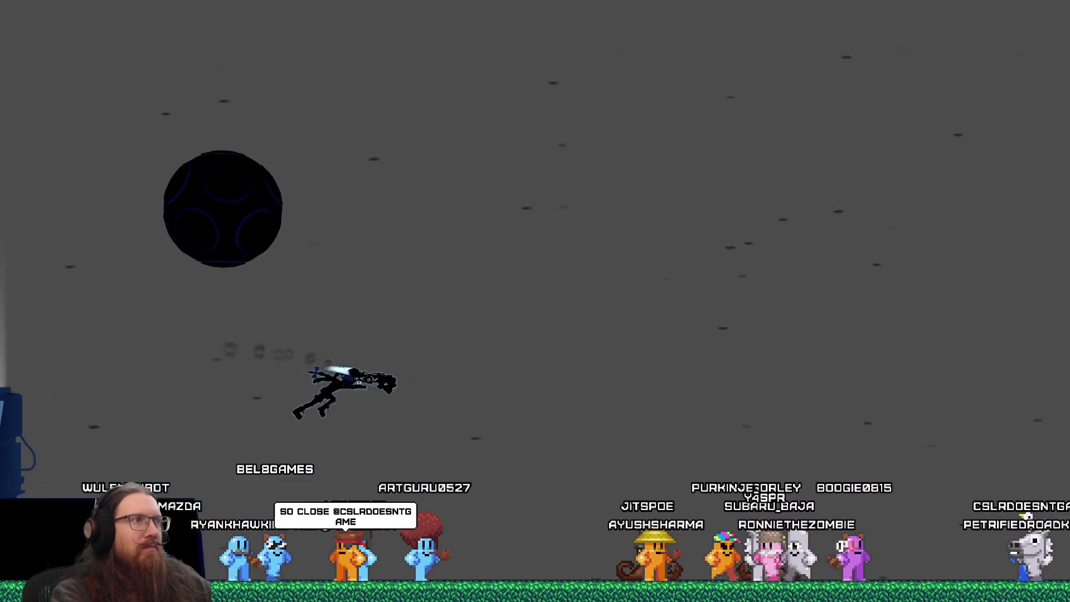
{"action": "key", "text": "grave"}
{"action": "type", "text": "quit"}
{"action": "key", "text": "Return"}
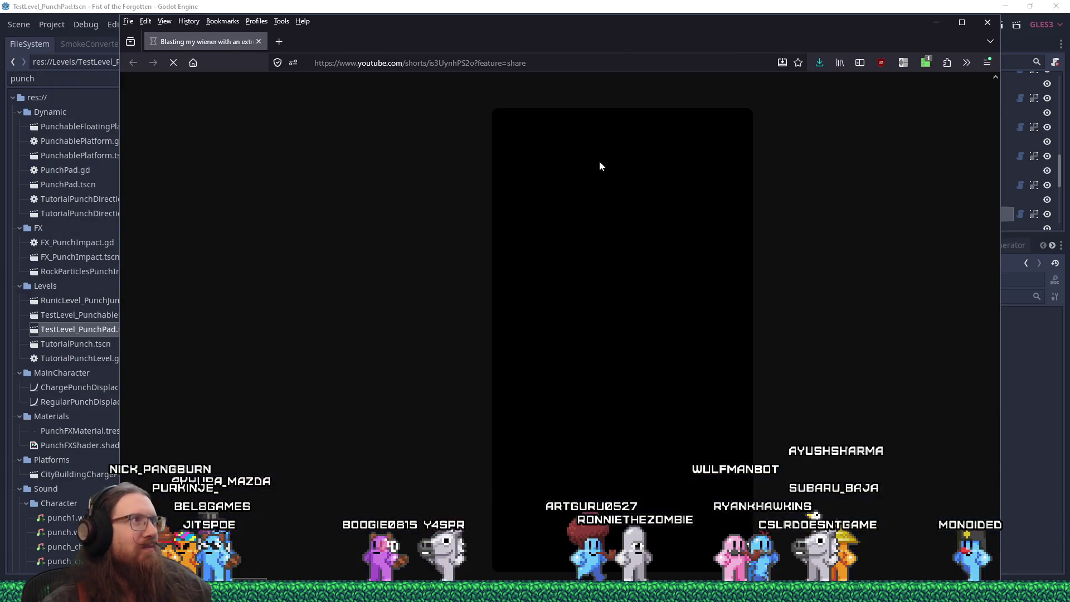
Play the welding-helmet YouTube Short through, then pause it
{"action": "left_click", "coordinate": [618, 329]}
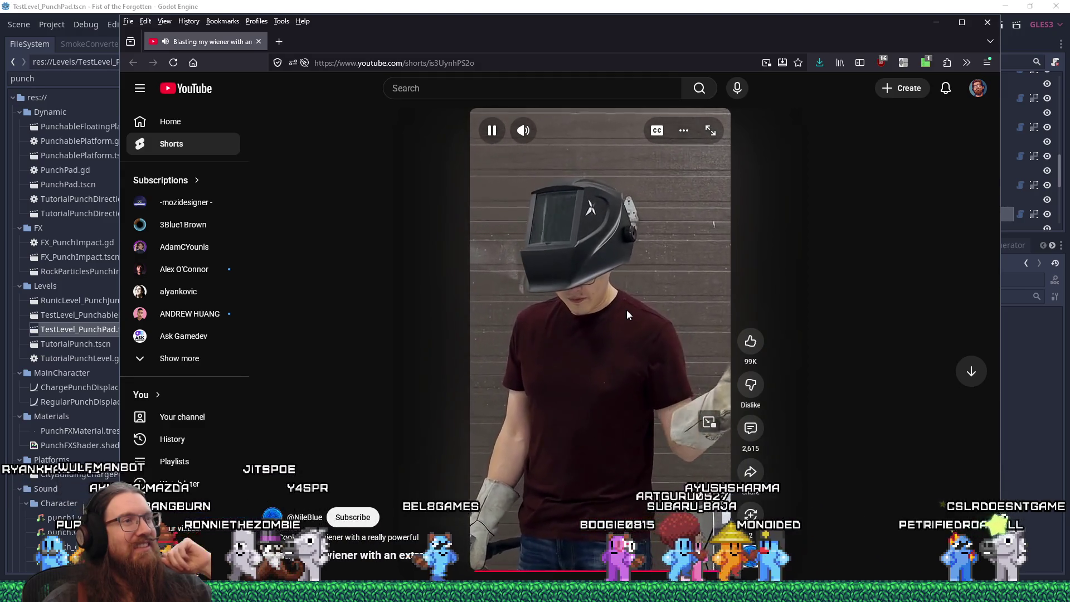
{"action": "left_click", "coordinate": [616, 356]}
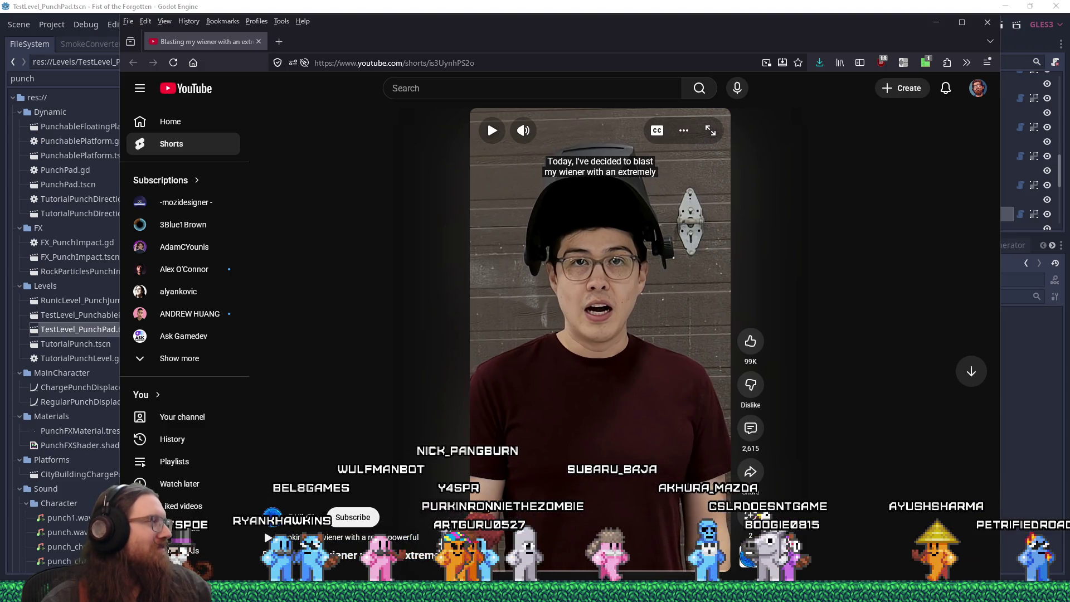
Close the browser to get back to TestLevel_PunchPad.tscn in the Godot editor
{"action": "left_click", "coordinate": [259, 42]}
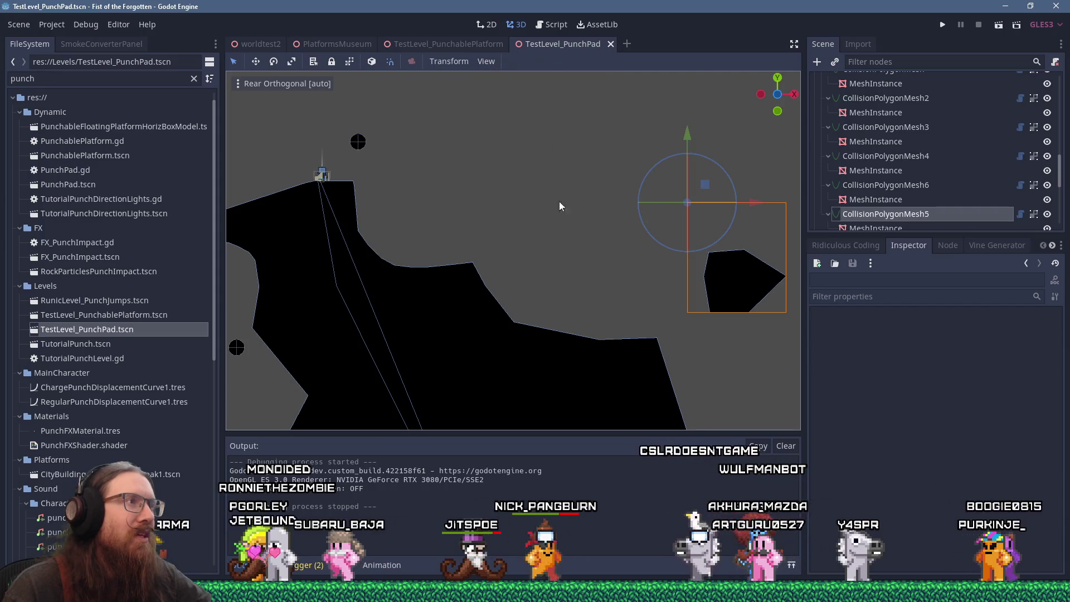
Move PunchPad12 to about (8, -5.25, 0) above the terrain's curved dip
{"action": "left_click", "coordinate": [360, 143]}
{"action": "mouse_move", "coordinate": [376, 131]}
{"action": "left_mouse_down"}
{"action": "mouse_move", "coordinate": [420, 168]}
{"action": "mouse_move", "coordinate": [438, 169]}
{"action": "left_mouse_up"}
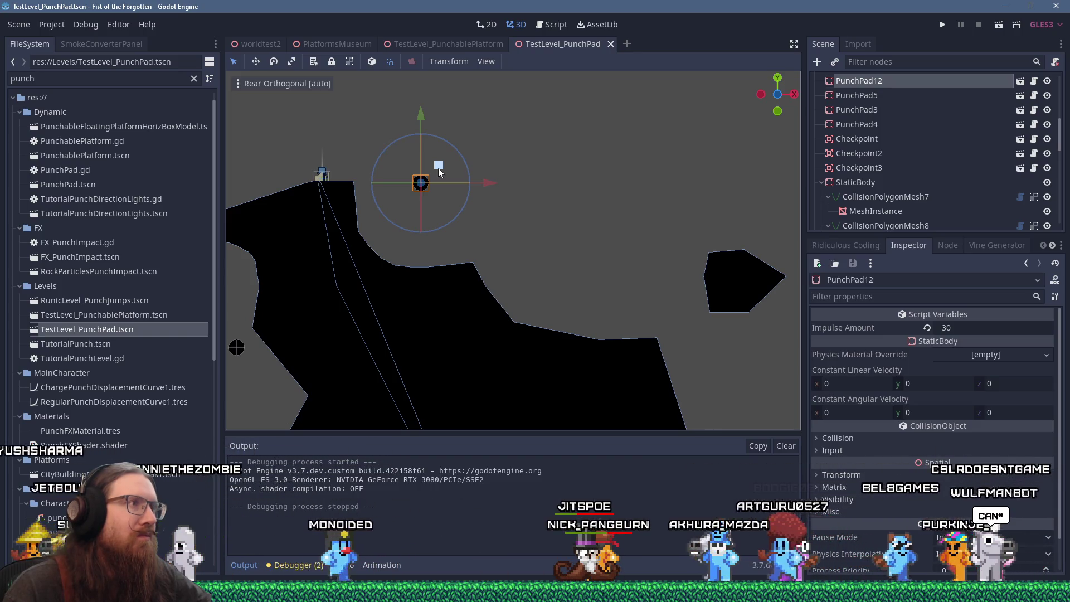
{"action": "scroll", "coordinate": [335, 184], "scroll_direction": "up", "scroll_amount": 3}
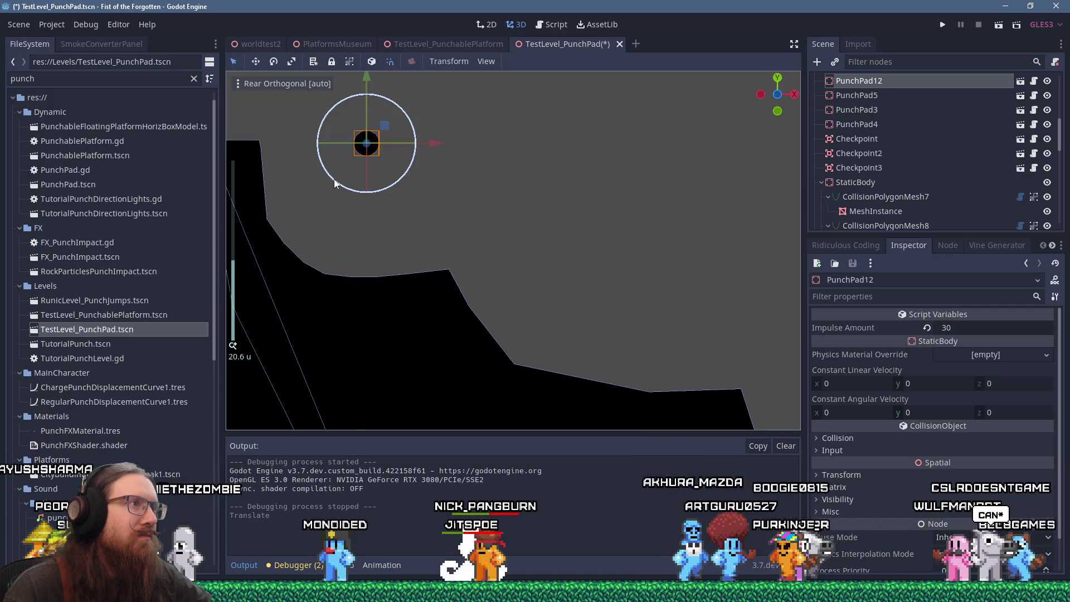
{"action": "scroll", "coordinate": [329, 182], "scroll_direction": "down", "scroll_amount": 3}
Select CollisionPolygonMesh6 so its outline vertices show for editing
{"action": "mouse_move", "coordinate": [329, 182]}
{"action": "left_mouse_down"}
{"action": "mouse_move", "coordinate": [467, 212]}
{"action": "mouse_move", "coordinate": [597, 306]}
{"action": "left_mouse_up"}
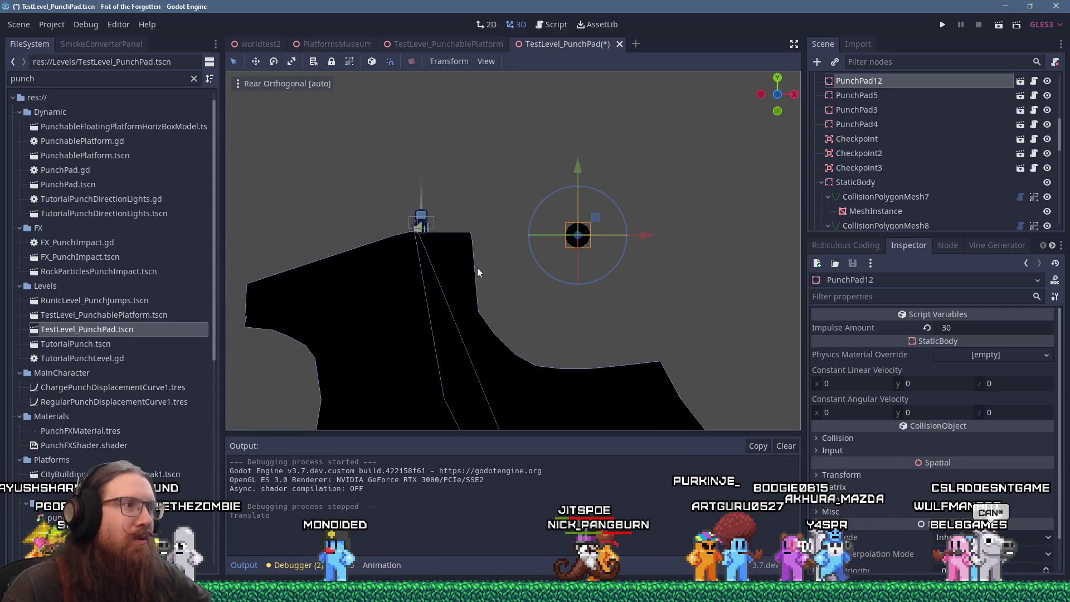
{"action": "left_click", "coordinate": [472, 250]}
{"action": "scroll", "coordinate": [473, 249], "scroll_direction": "up", "scroll_amount": 2}
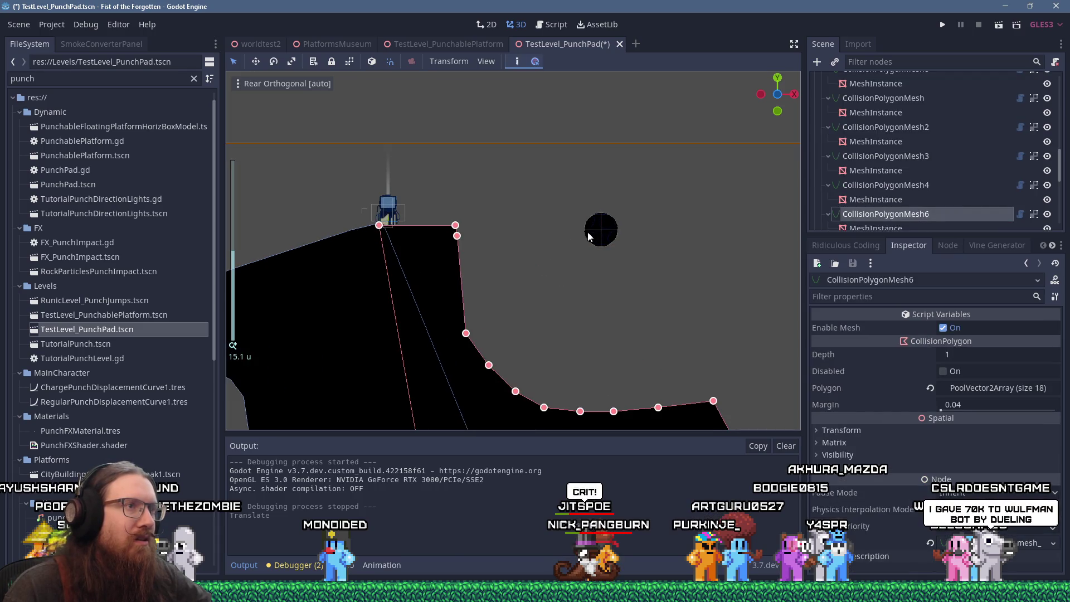
Nudge PunchPad12, then drag CollisionPolygonMesh6's top points into a curling overhang
{"action": "left_click", "coordinate": [586, 237]}
{"action": "mouse_move", "coordinate": [628, 228]}
{"action": "left_mouse_down"}
{"action": "mouse_move", "coordinate": [593, 218]}
{"action": "mouse_move", "coordinate": [609, 219]}
{"action": "left_mouse_up"}
{"action": "left_click", "coordinate": [455, 229]}
{"action": "left_click_drag", "start_coordinate": [456, 226], "coordinate": [546, 223]}
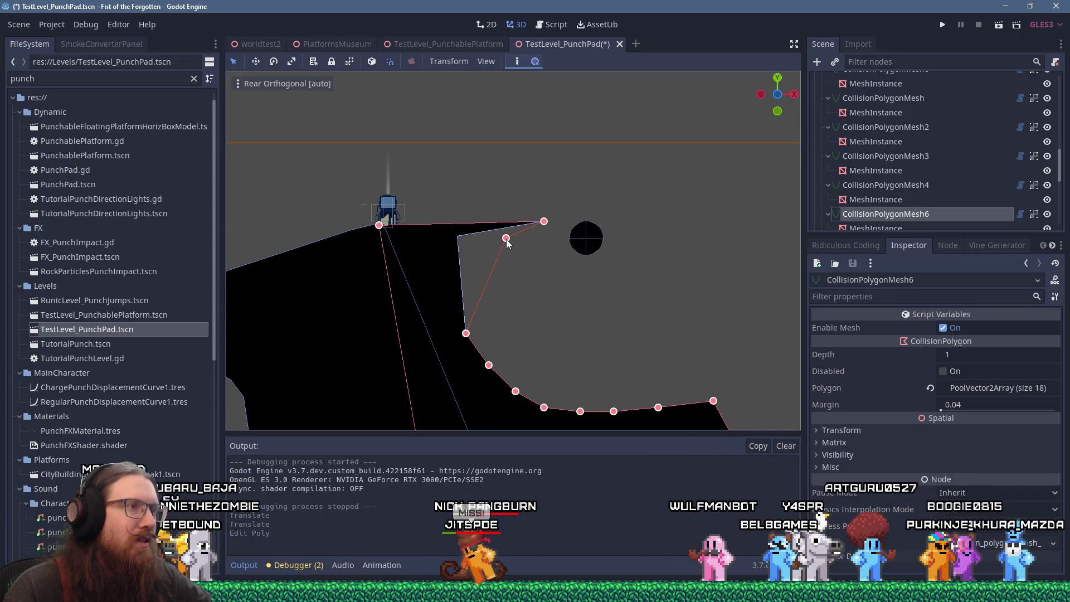
{"action": "left_click_drag", "start_coordinate": [513, 232], "coordinate": [481, 245]}
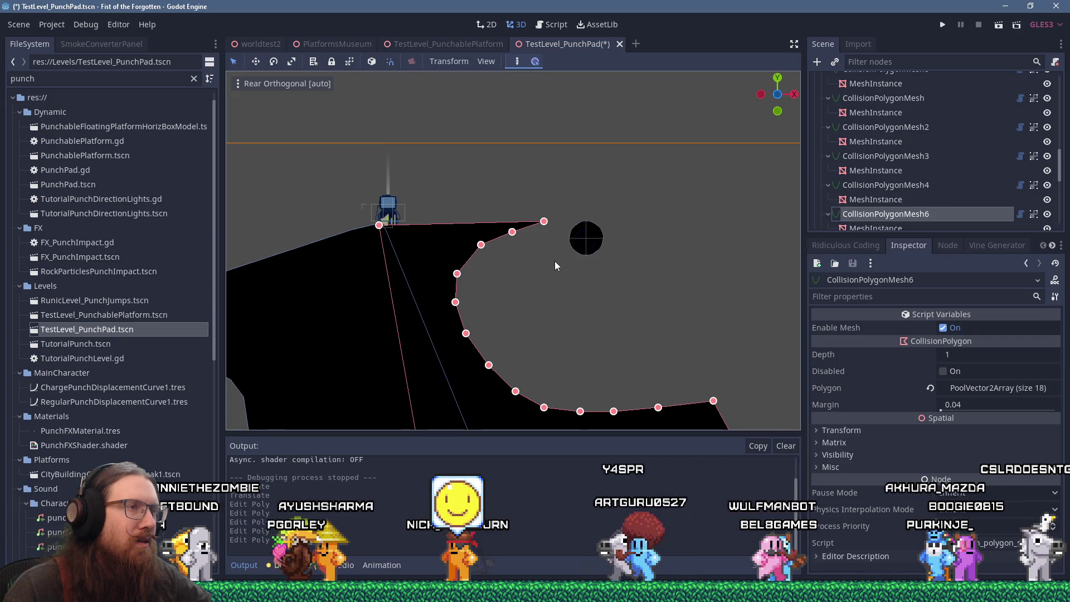
{"action": "scroll", "coordinate": [555, 262], "scroll_direction": "down", "scroll_amount": 1}
{"action": "scroll", "coordinate": [554, 261], "scroll_direction": "down", "scroll_amount": 5}
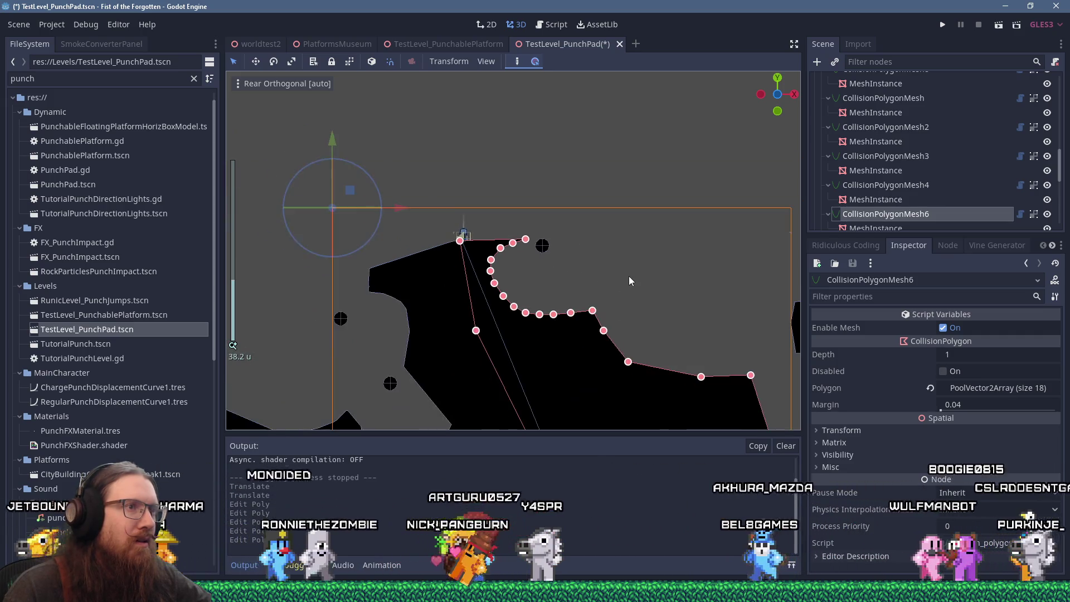
{"action": "left_click_drag", "start_coordinate": [544, 301], "coordinate": [557, 302]}
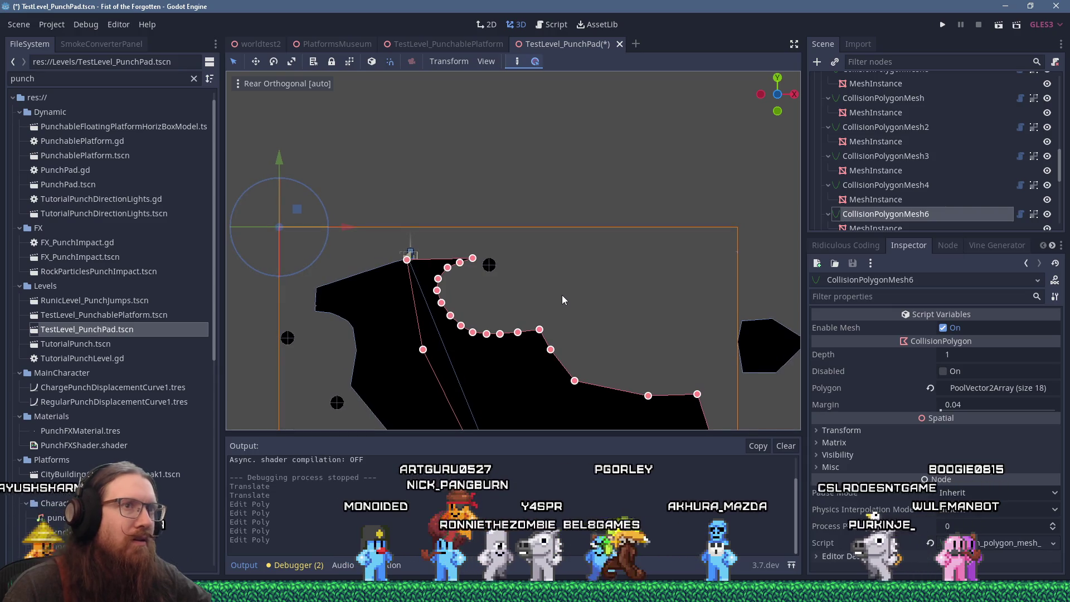
Add a new CollisionPolygonMesh child node under StaticBody
{"action": "mouse_move", "coordinate": [1058, 174]}
{"action": "left_mouse_down"}
{"action": "mouse_move", "coordinate": [1058, 89]}
{"action": "mouse_move", "coordinate": [1058, 159]}
{"action": "left_mouse_up"}
{"action": "left_click", "coordinate": [860, 122]}
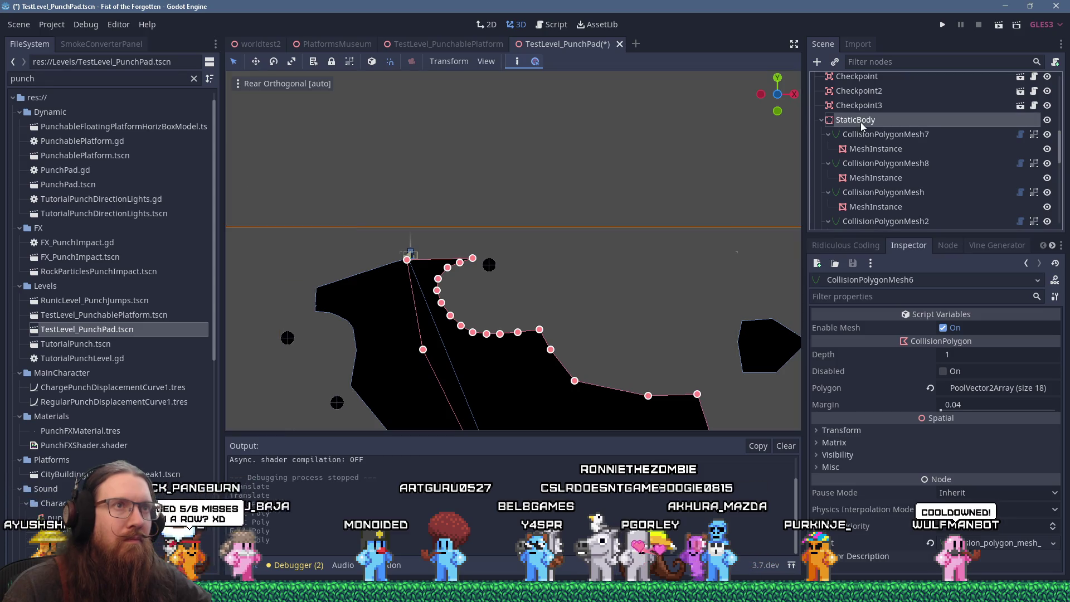
{"action": "left_click", "coordinate": [817, 63]}
{"action": "type", "text": "poscollisi"}
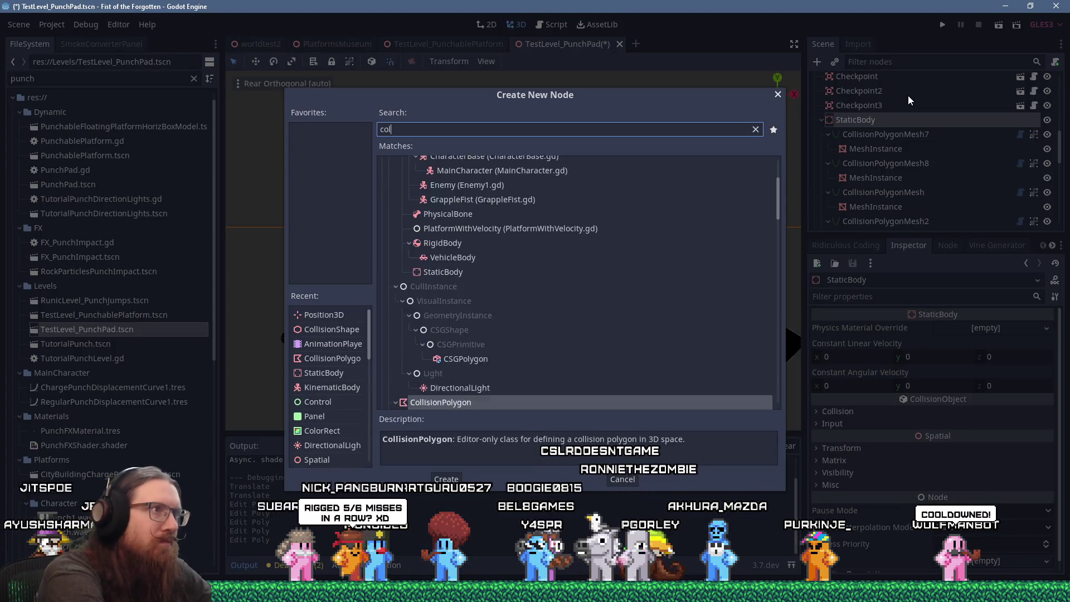
{"action": "key", "text": "Down"}
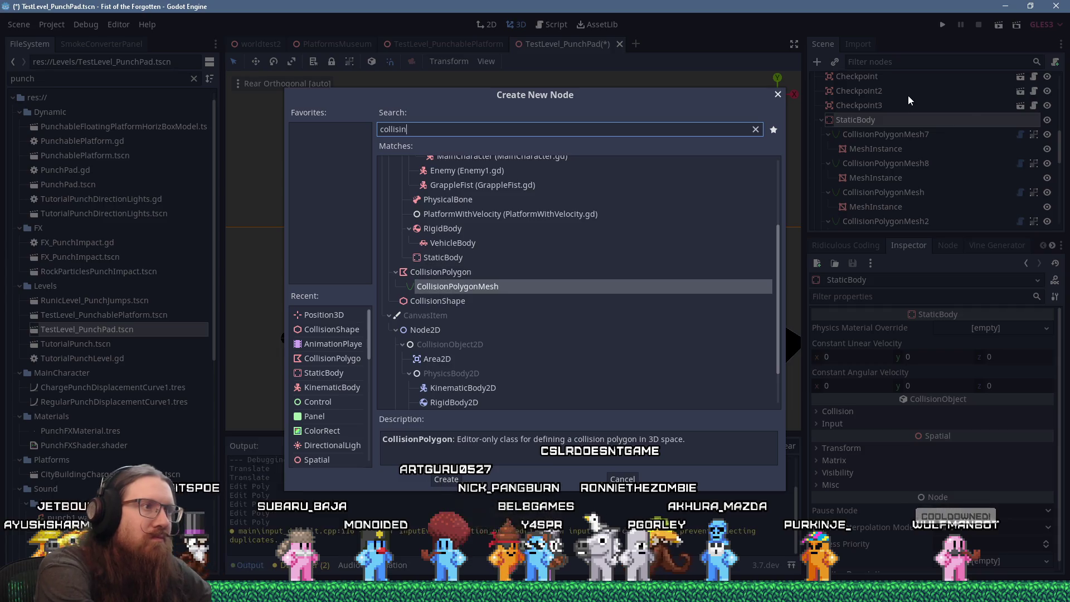
{"action": "key", "text": "Return"}
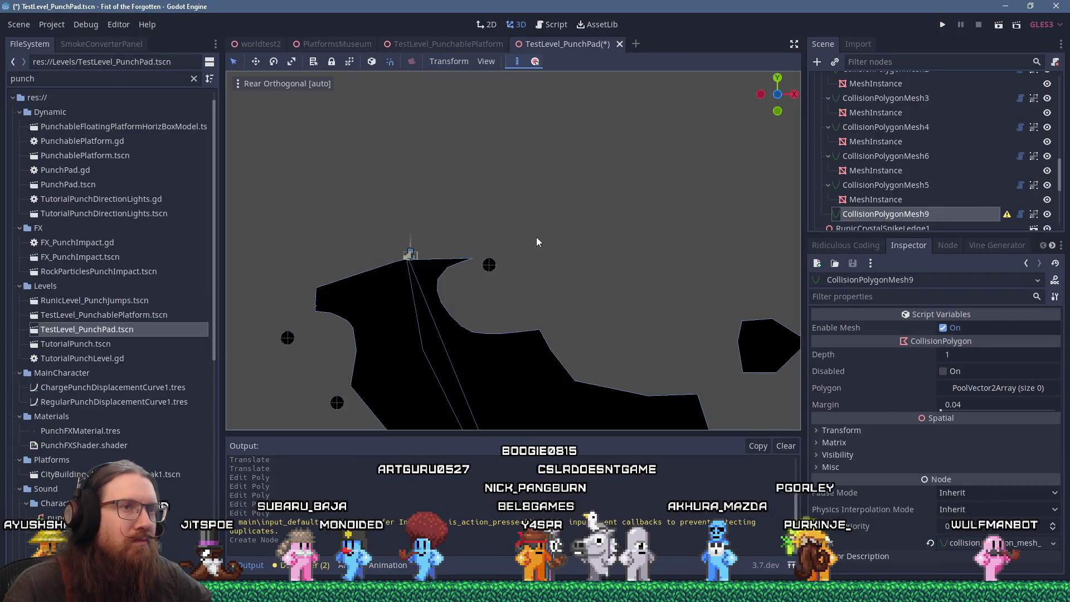
Draw CollisionPolygonMesh9 as a four-point bent block, then save and run the scene
{"action": "scroll", "coordinate": [487, 263], "scroll_direction": "up", "scroll_amount": 5}
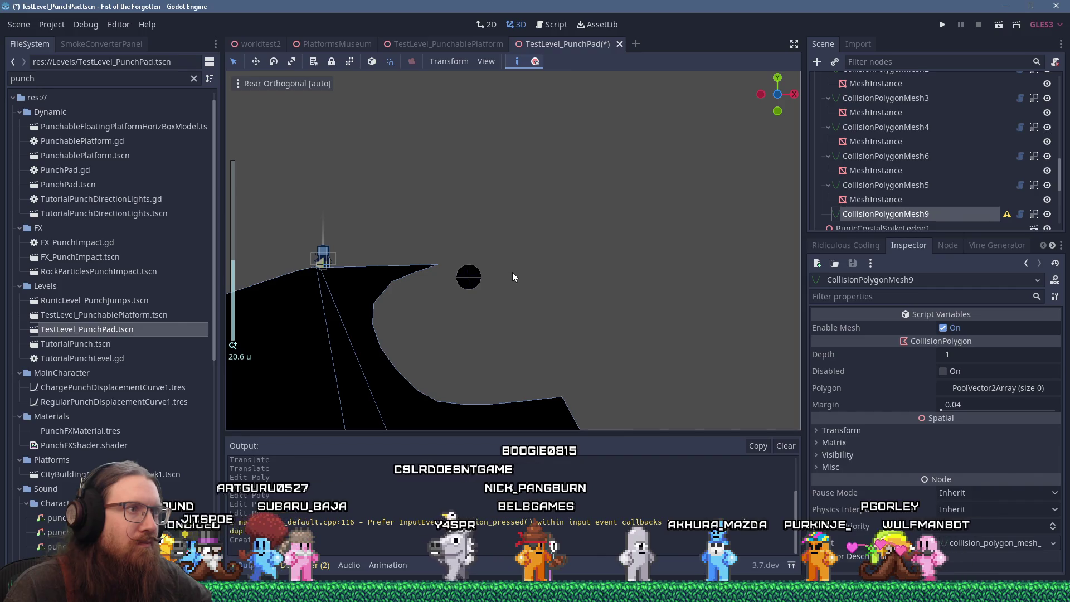
{"action": "left_click", "coordinate": [561, 196]}
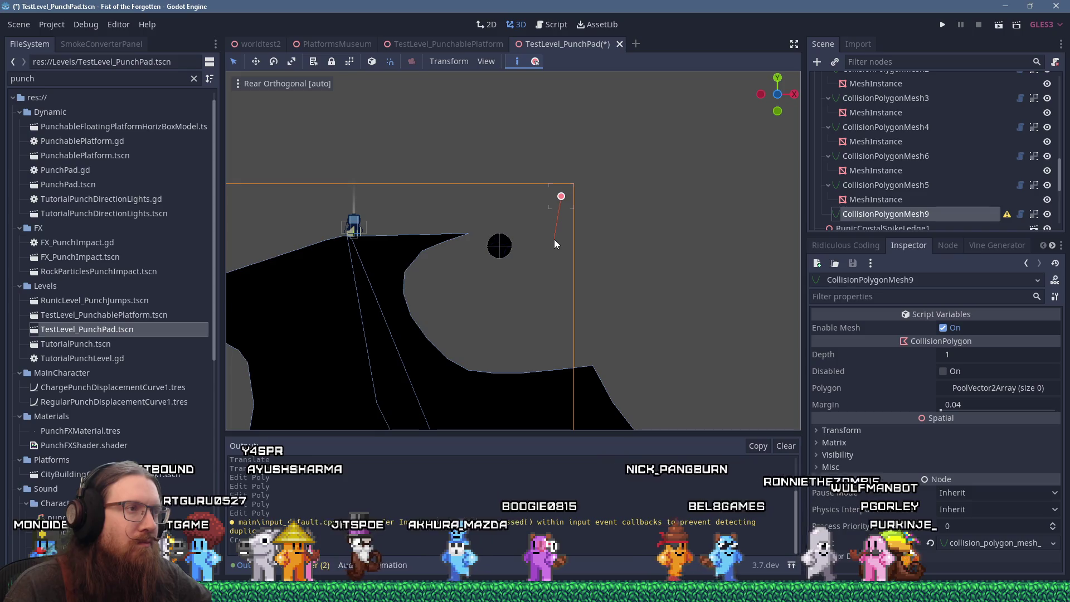
{"action": "left_click", "coordinate": [512, 116]}
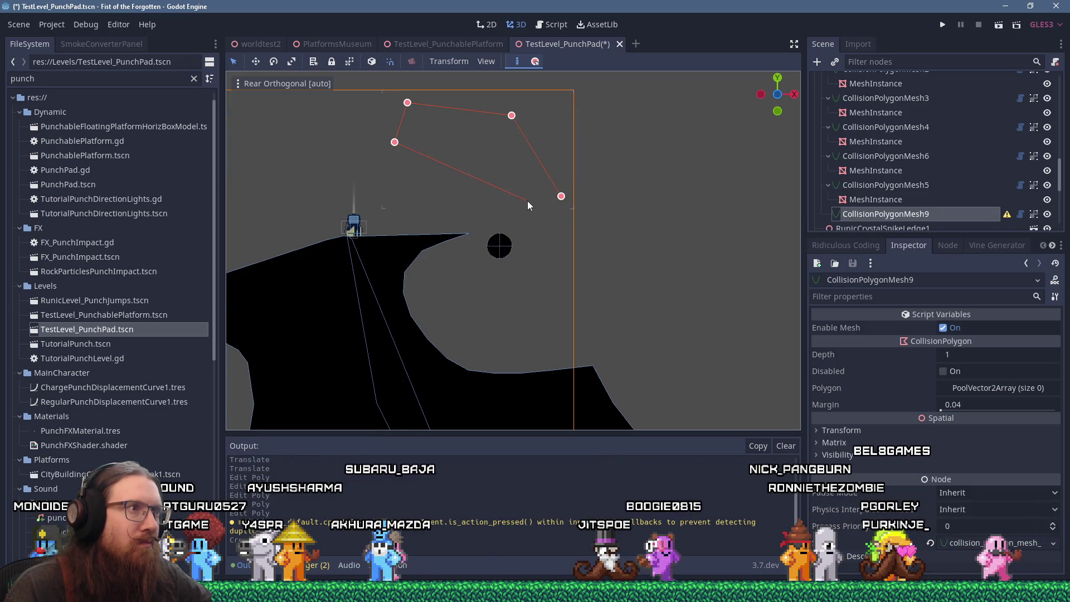
{"action": "left_click", "coordinate": [569, 295]}
{"action": "left_click", "coordinate": [641, 296]}
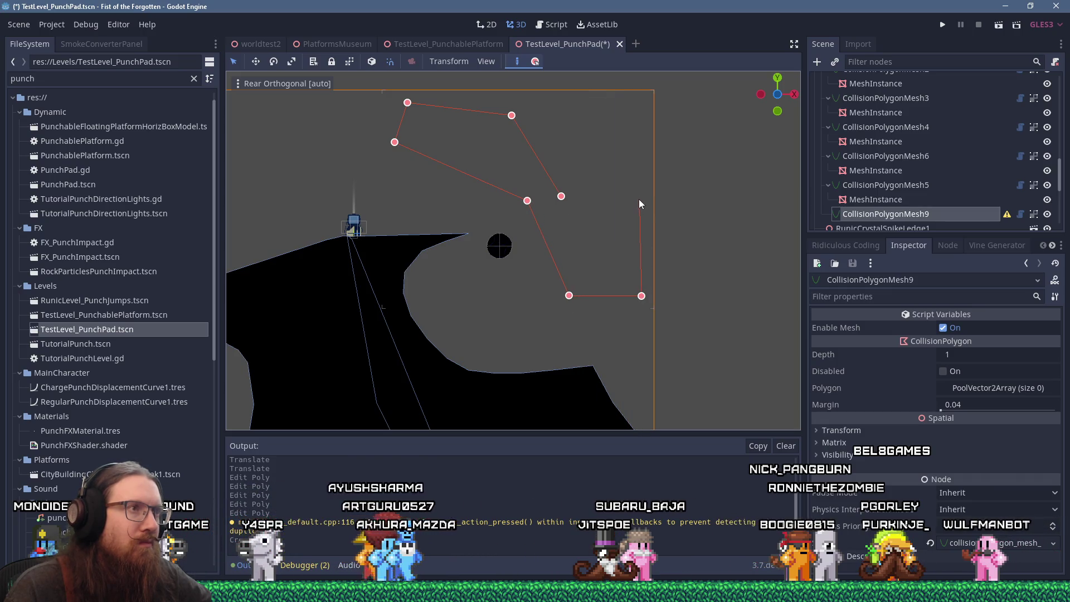
{"action": "left_click", "coordinate": [562, 197]}
{"action": "scroll", "coordinate": [568, 198], "scroll_direction": "down", "scroll_amount": 3}
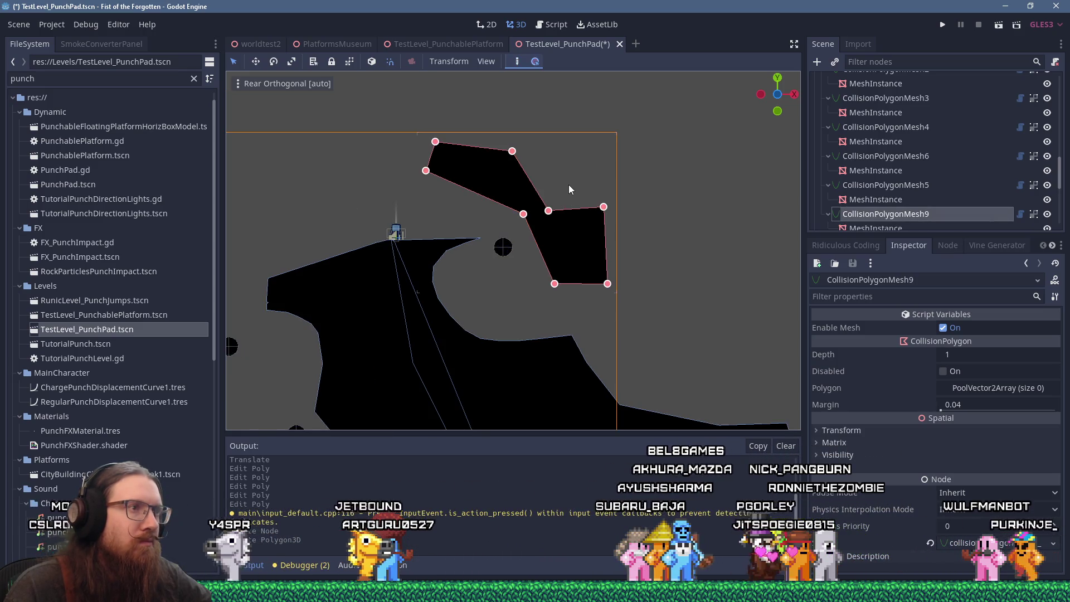
{"action": "left_click", "coordinate": [941, 25]}
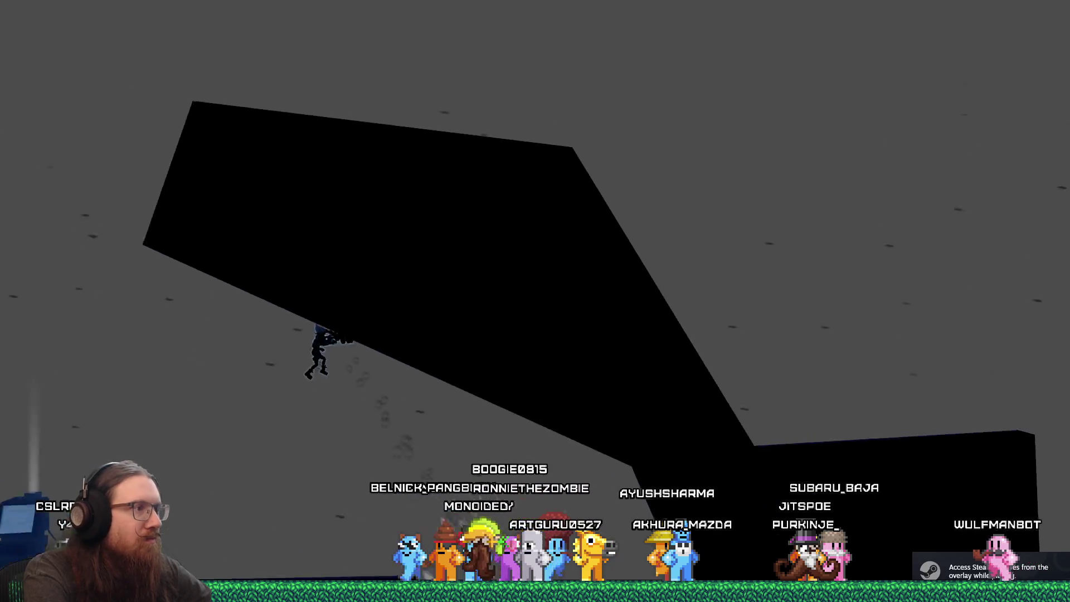
Run along the curved slope, punch the dark ball, and wall-jump up past the ledge
{"action": "key", "text": "Right"}
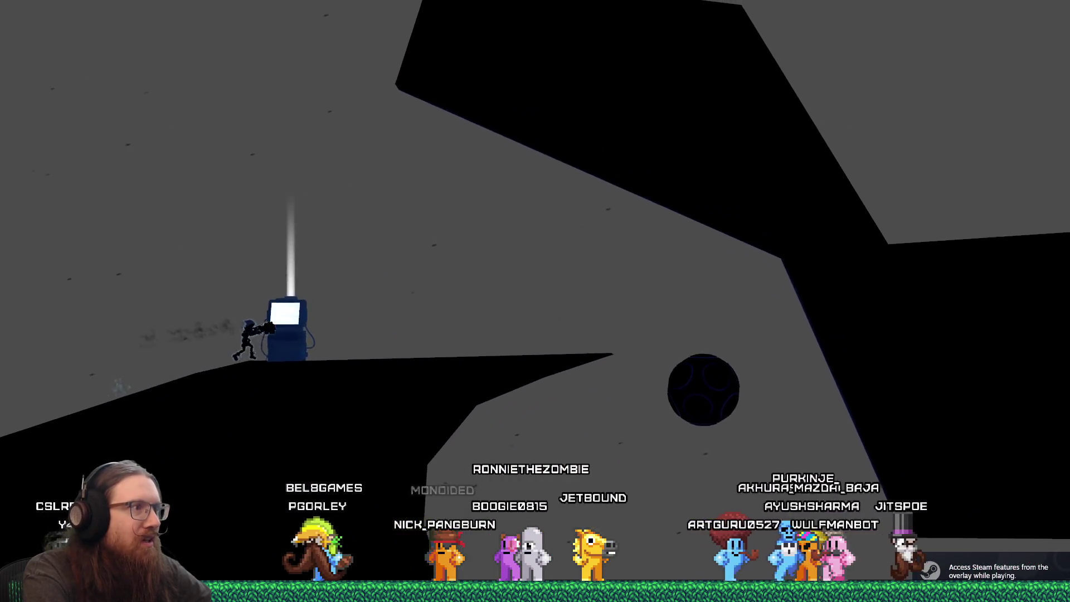
{"action": "key", "text": "Right"}
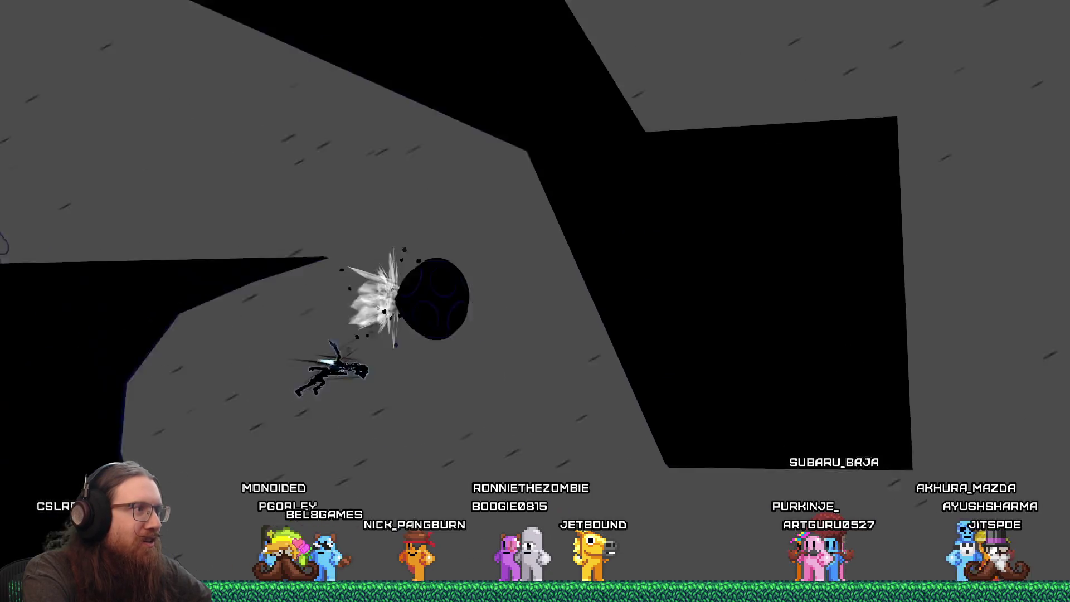
{"action": "key", "text": "Right"}
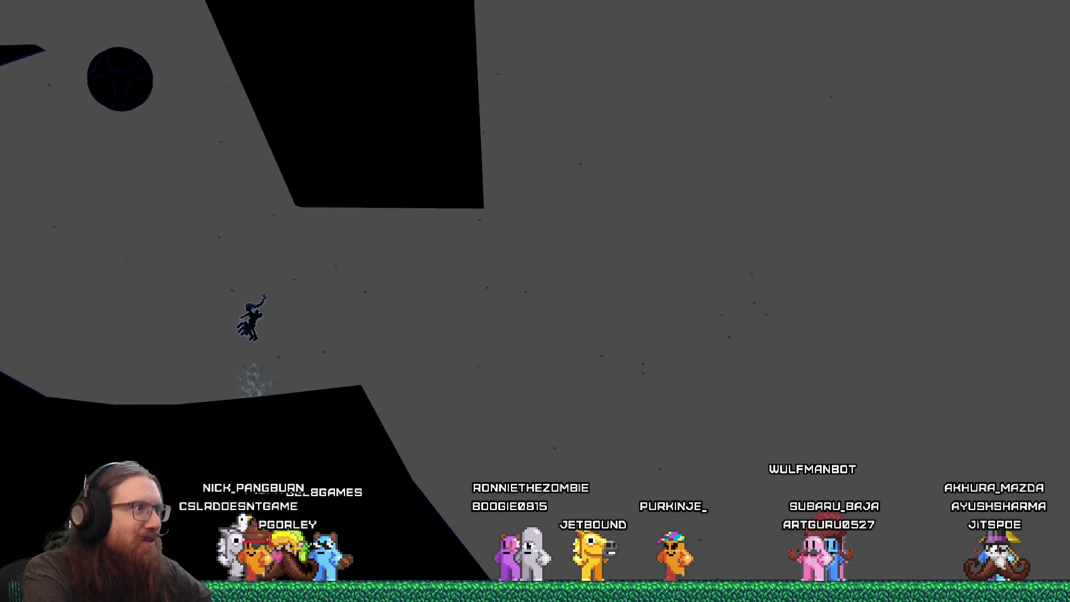
{"action": "key", "text": "Right"}
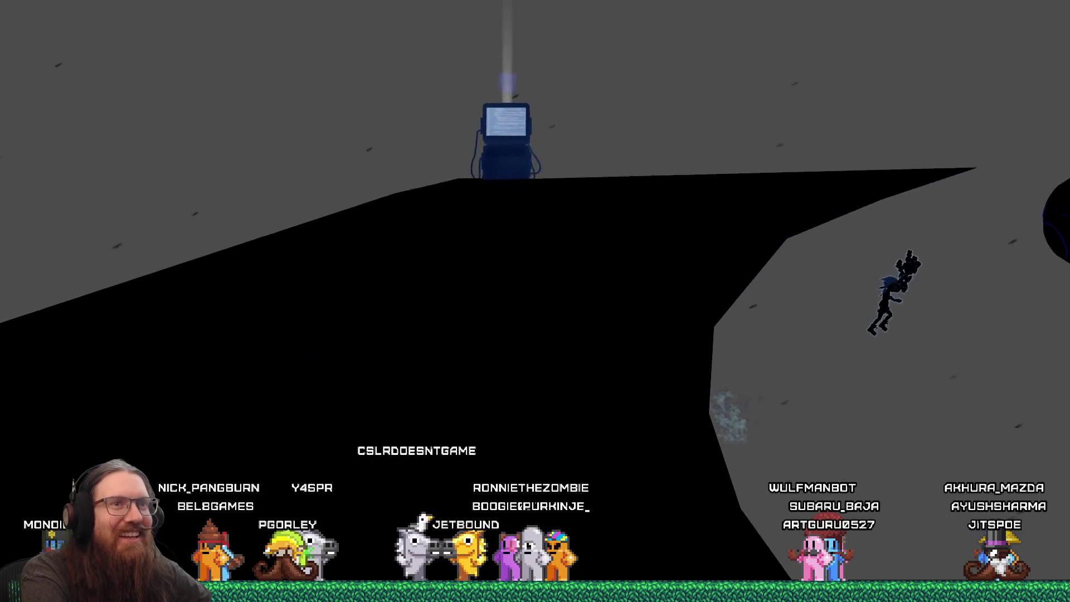
{"action": "key", "text": "Right"}
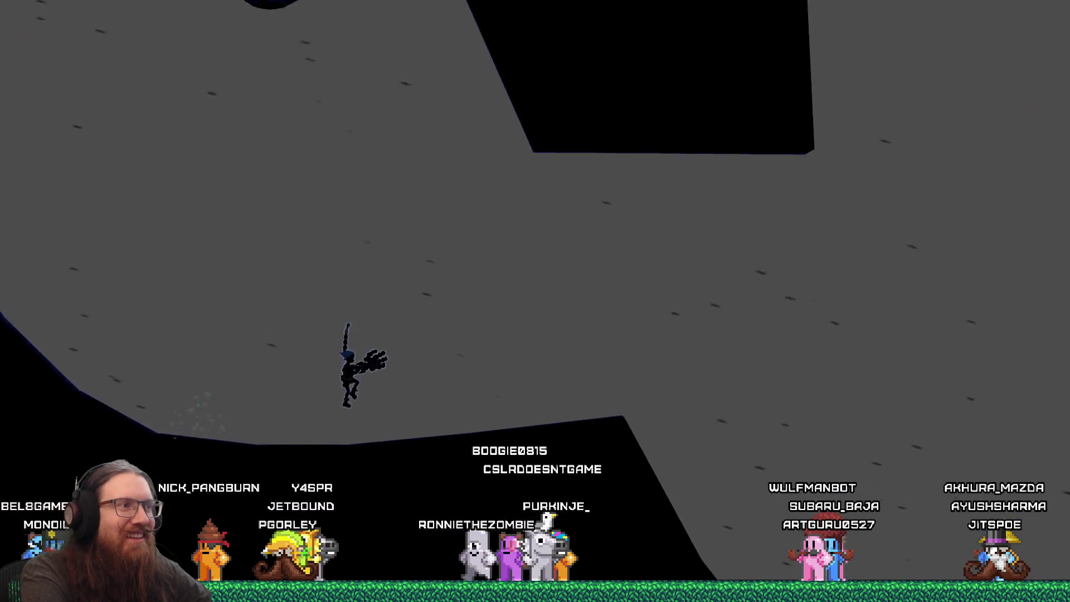
{"action": "key", "text": "Right"}
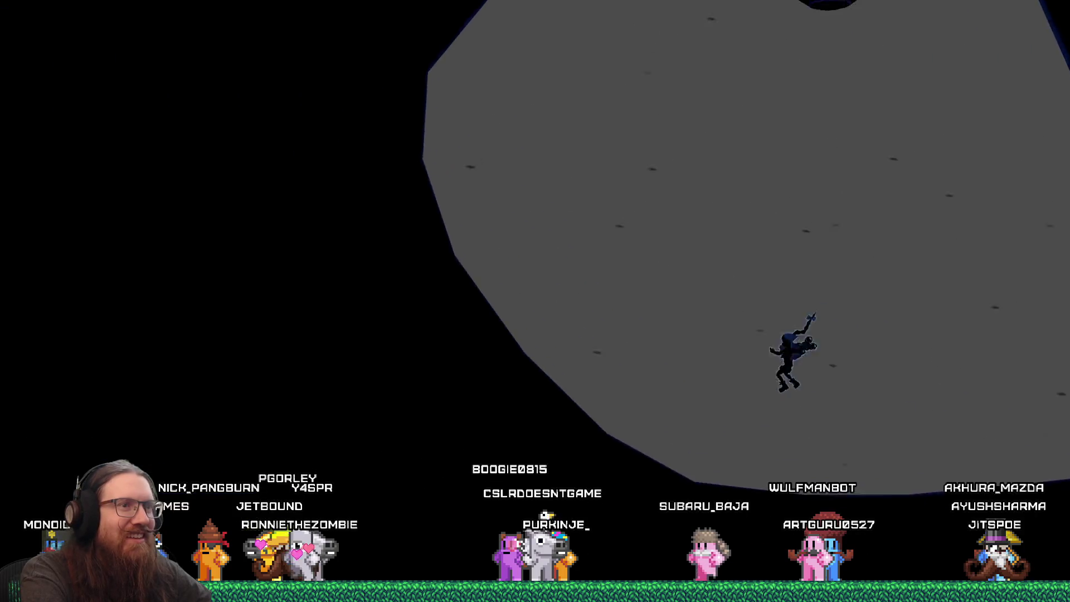
{"action": "key", "text": "Right"}
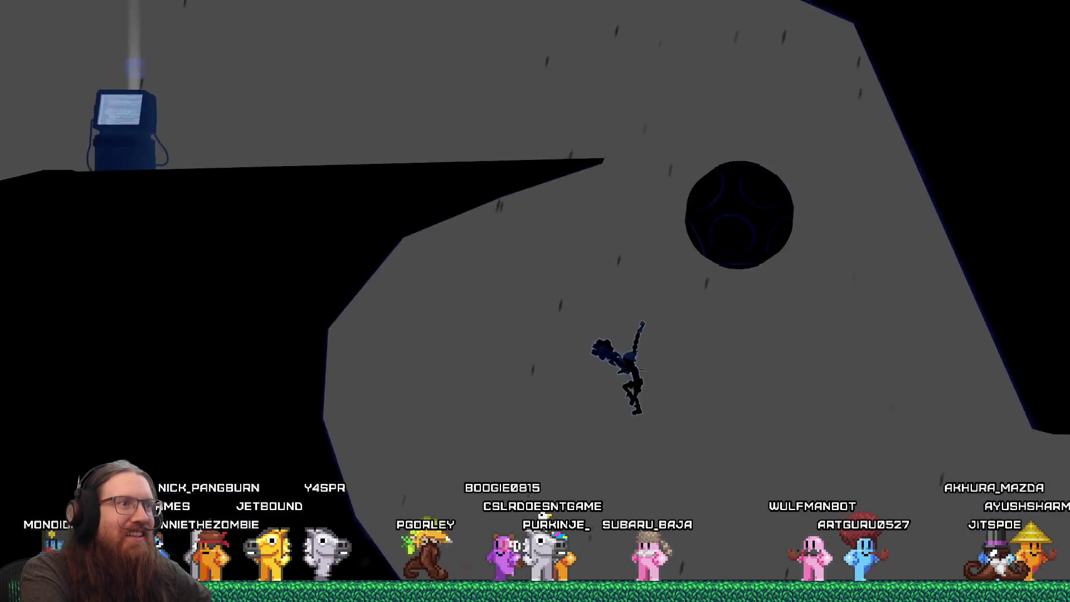
{"action": "key", "text": "Left"}
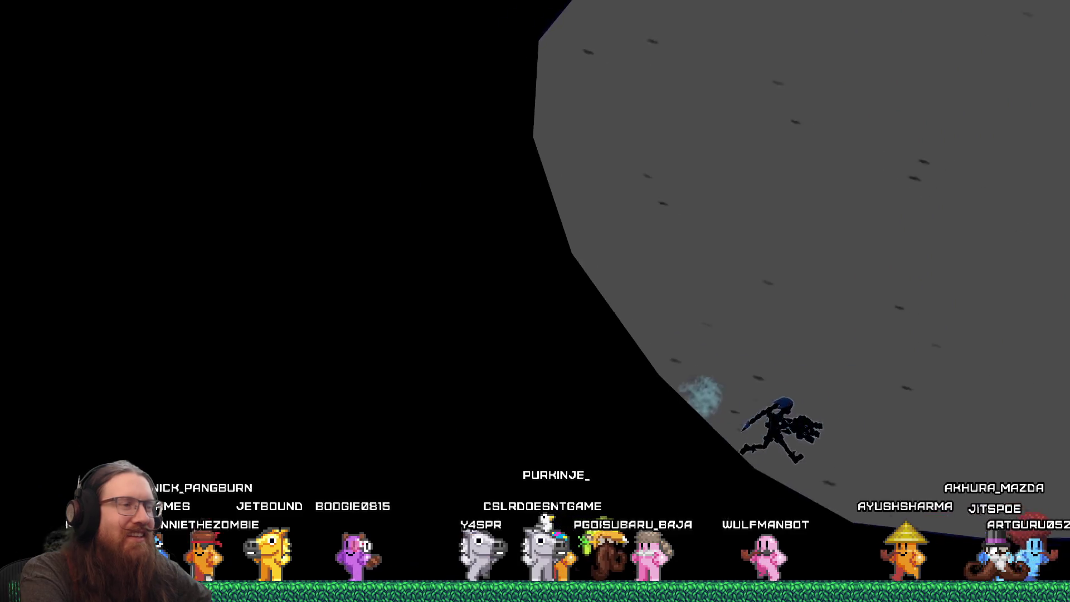
{"action": "key", "text": "Right"}
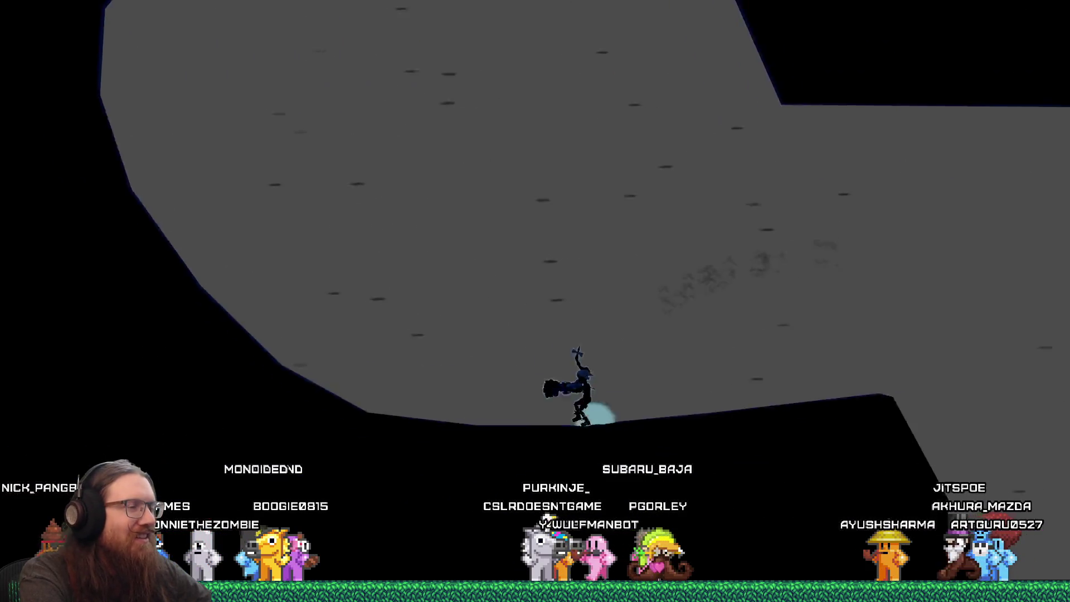
{"action": "key", "text": "Left"}
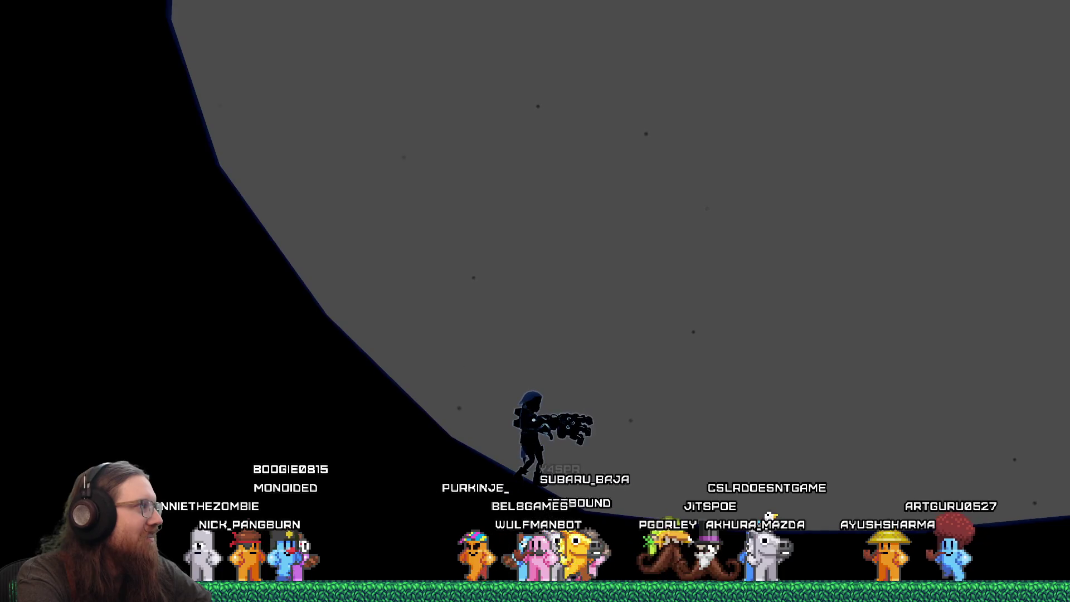
Test punch launches off the slopes, quit through the dev console, and adjust PunchPad12's position
{"action": "key", "text": "Left"}
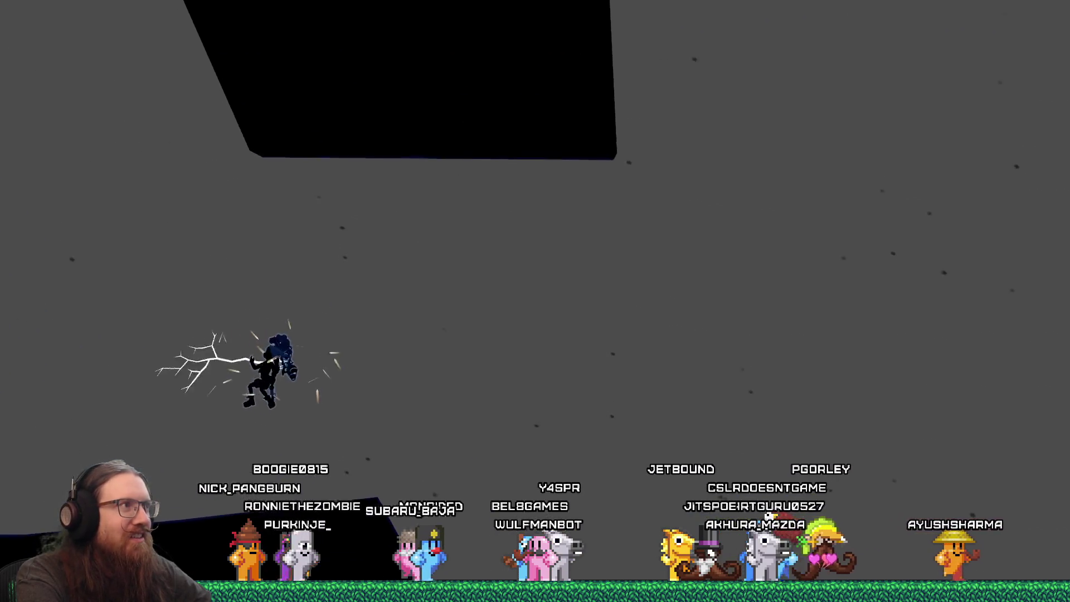
{"action": "key", "text": "Right"}
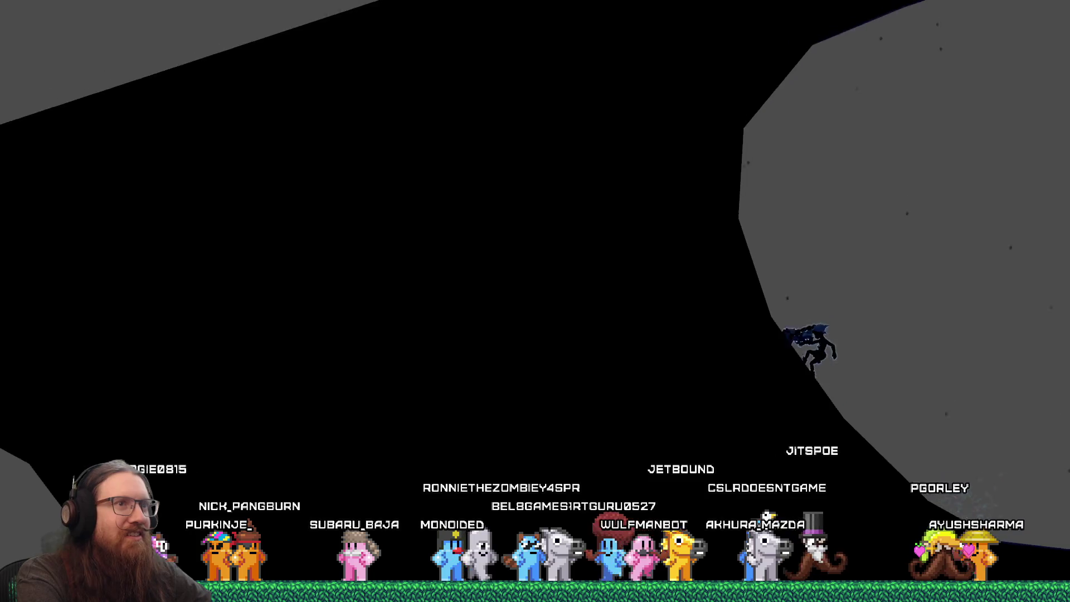
{"action": "key", "text": "Left"}
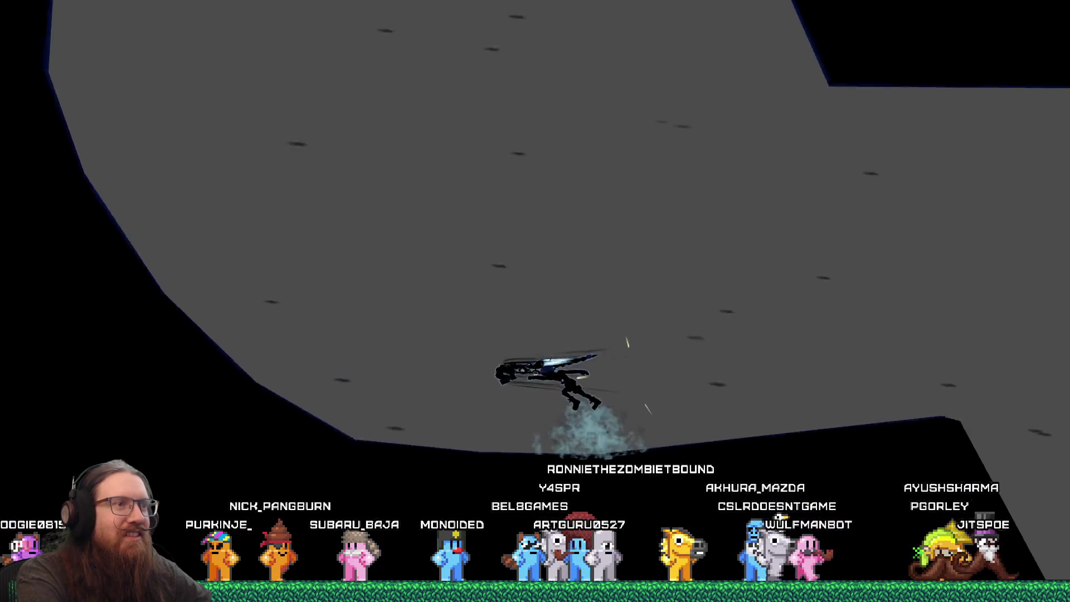
{"action": "key", "text": "space"}
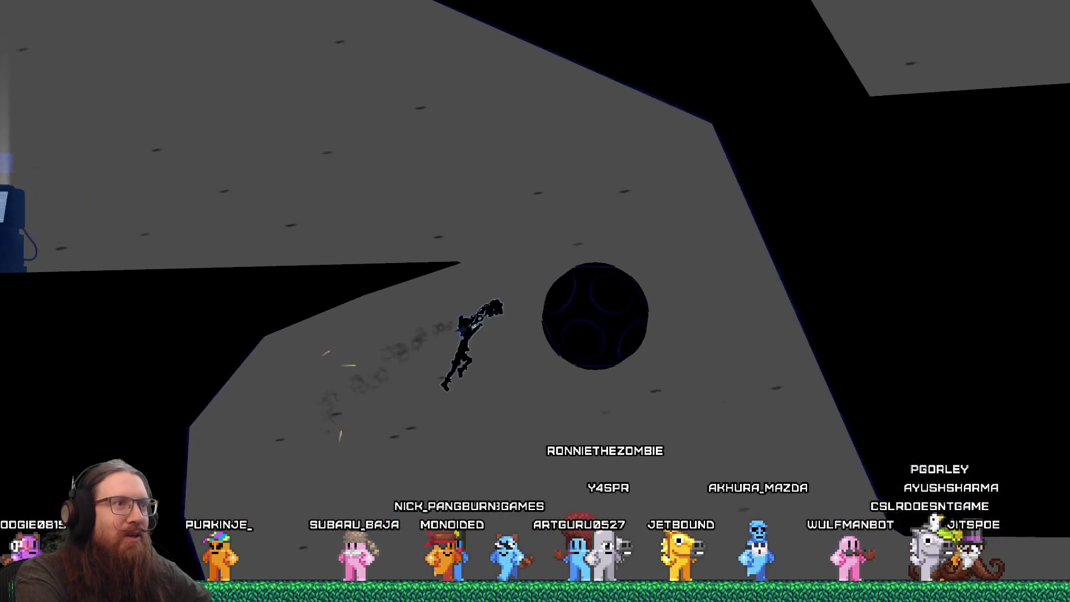
{"action": "key", "text": "Right"}
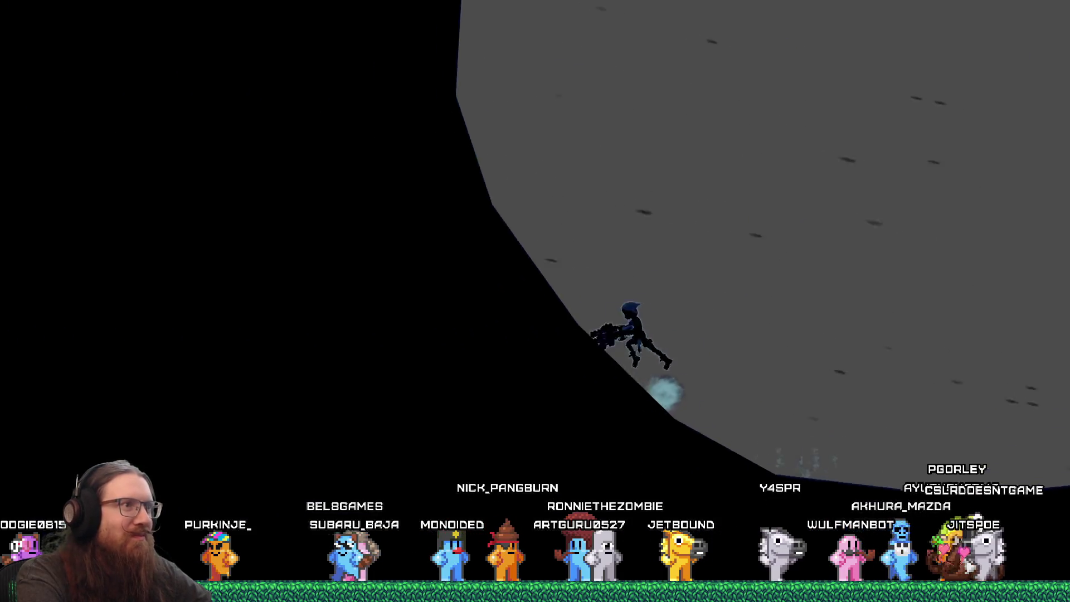
{"action": "key", "text": "Left"}
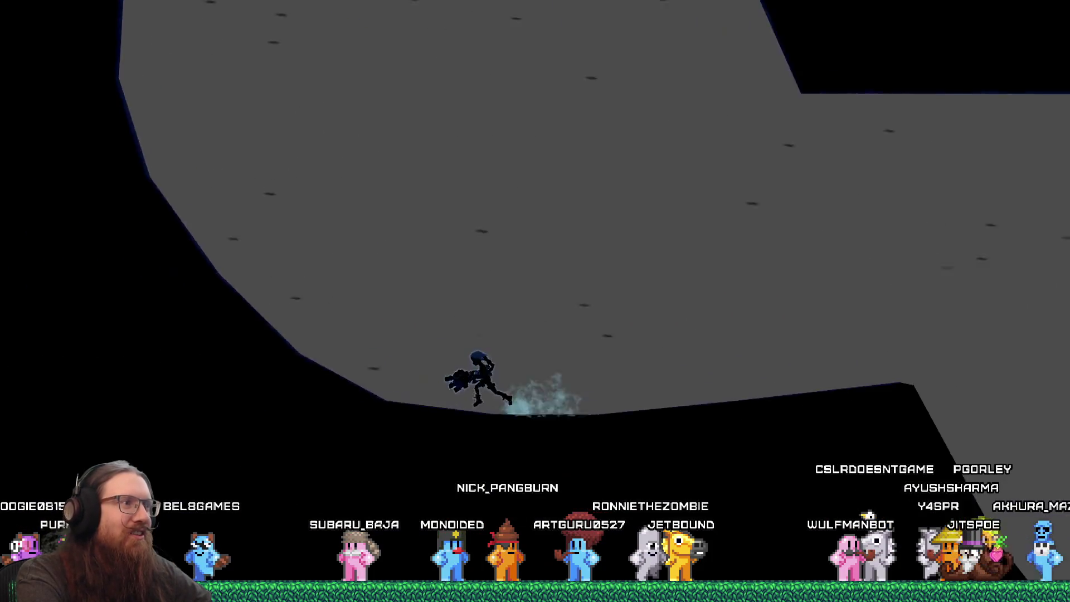
{"action": "key", "text": "space"}
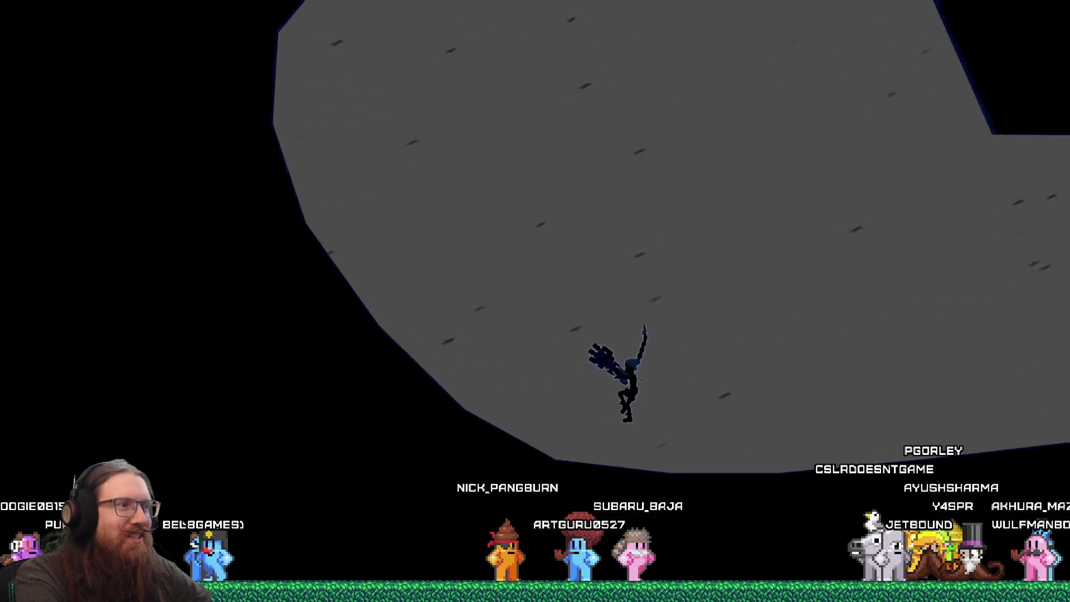
{"action": "key", "text": "grave"}
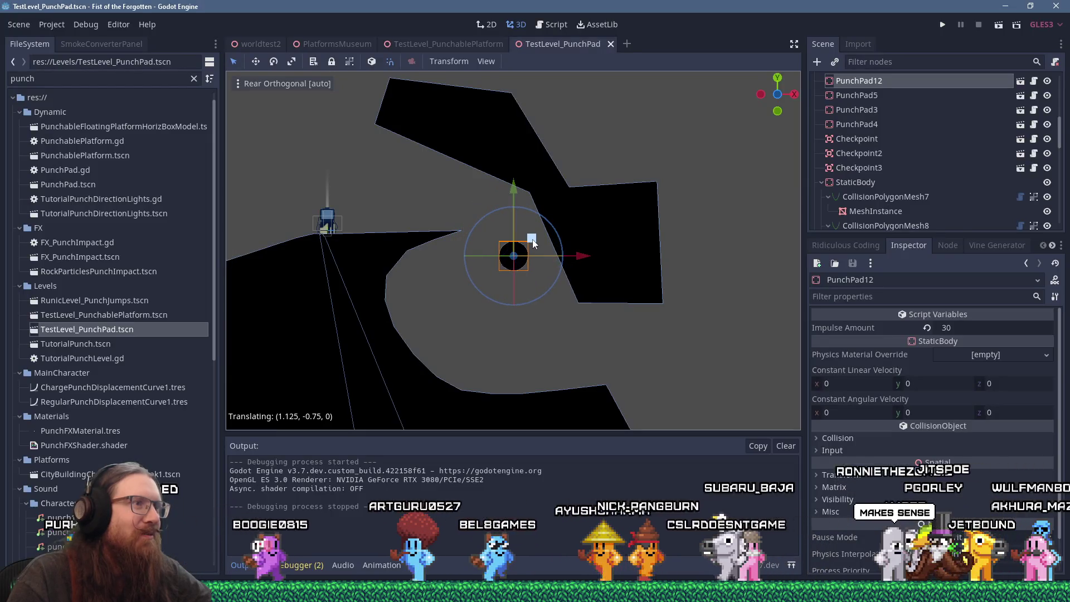
{"action": "left_click_drag", "start_coordinate": [532, 239], "coordinate": [533, 239]}
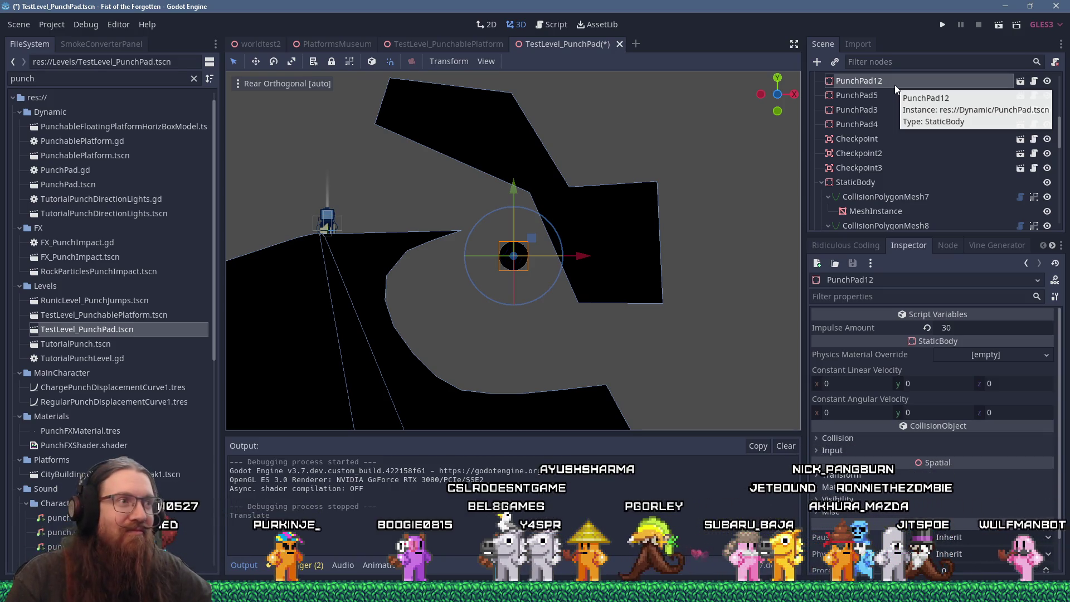
Save and run TestLevel_PunchPad for another playtest, then quit through the developer console
{"action": "left_click", "coordinate": [939, 26]}
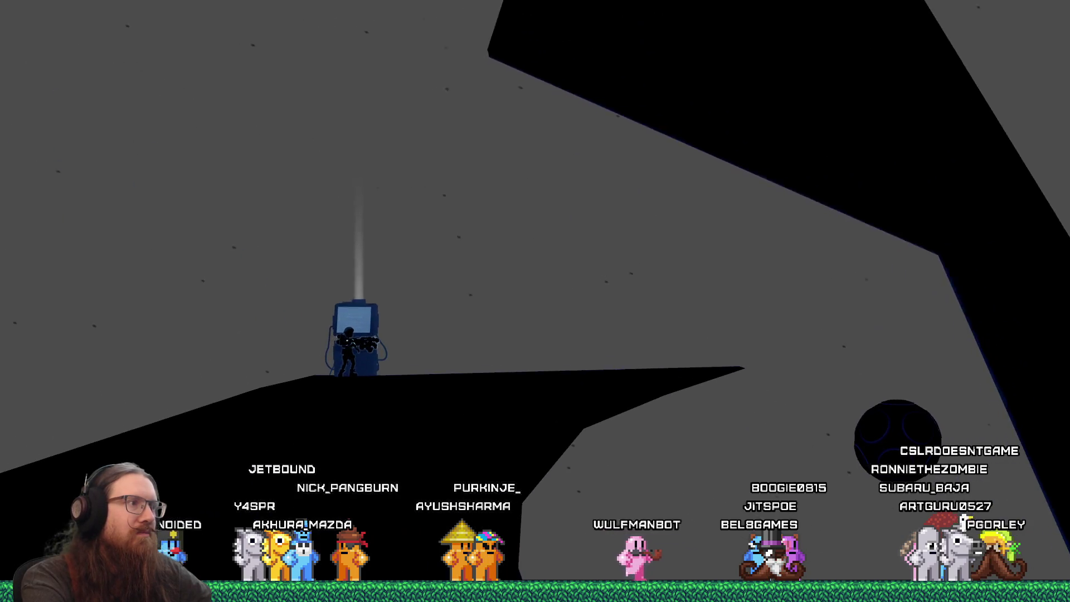
{"action": "key", "text": "grave"}
{"action": "type", "text": "q"}
{"action": "key", "text": "Return"}
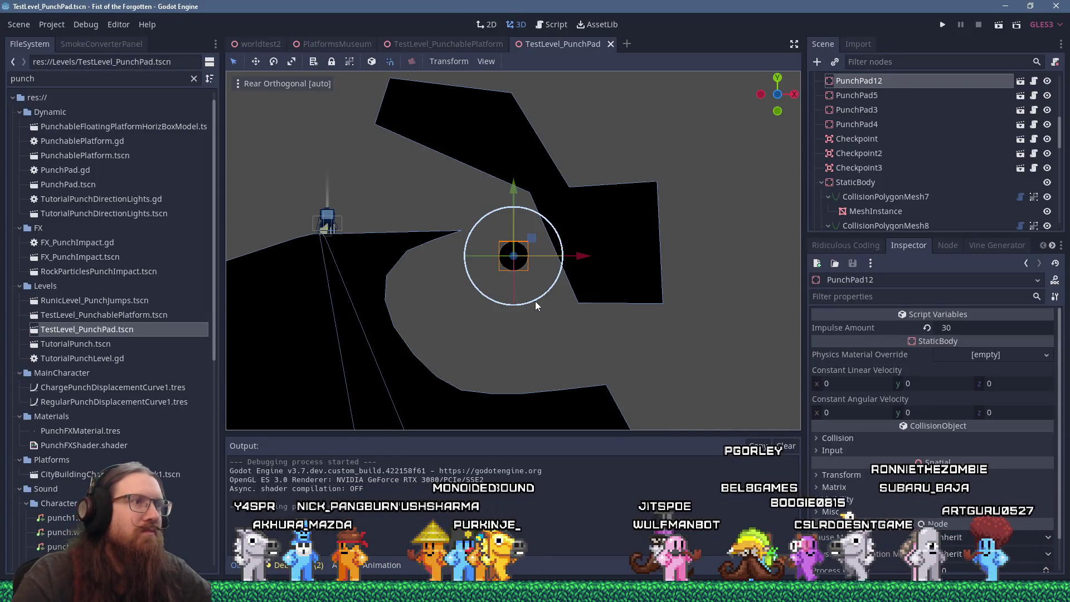
{"action": "scroll", "coordinate": [535, 301], "scroll_direction": "down", "scroll_amount": 3}
{"action": "scroll", "coordinate": [544, 320], "scroll_direction": "down", "scroll_amount": 2}
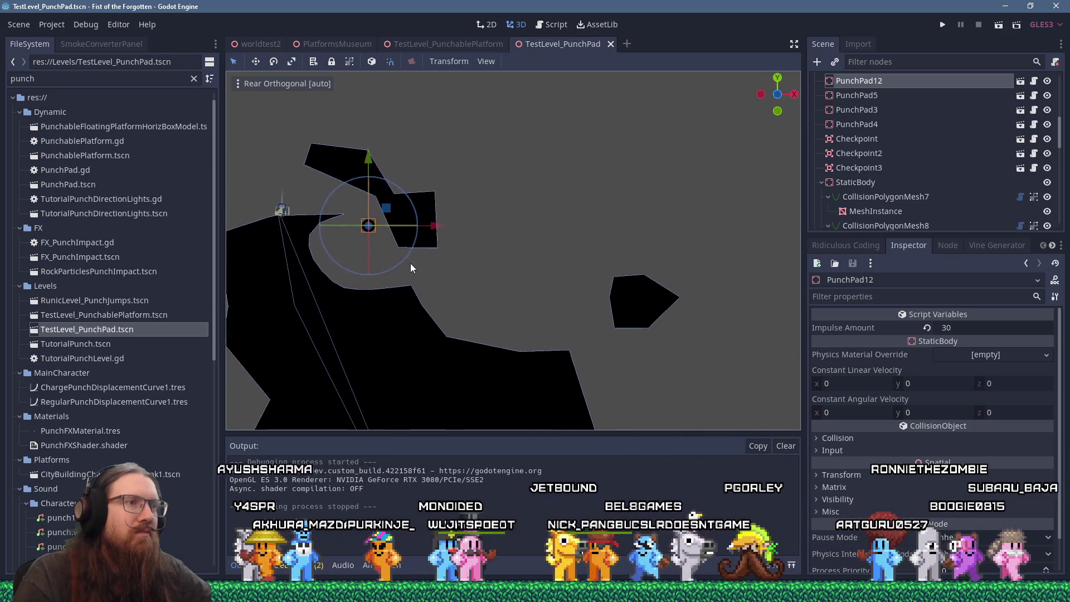
{"action": "left_click_drag", "start_coordinate": [413, 268], "coordinate": [396, 256]}
{"action": "scroll", "coordinate": [423, 241], "scroll_direction": "down", "scroll_amount": 2}
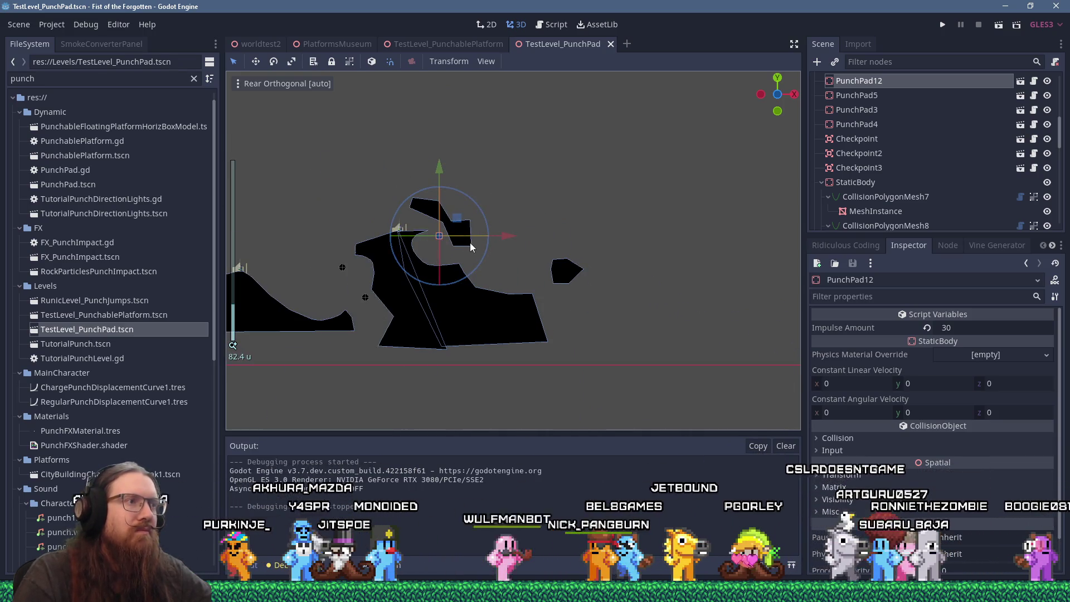
{"action": "scroll", "coordinate": [470, 245], "scroll_direction": "down", "scroll_amount": 2}
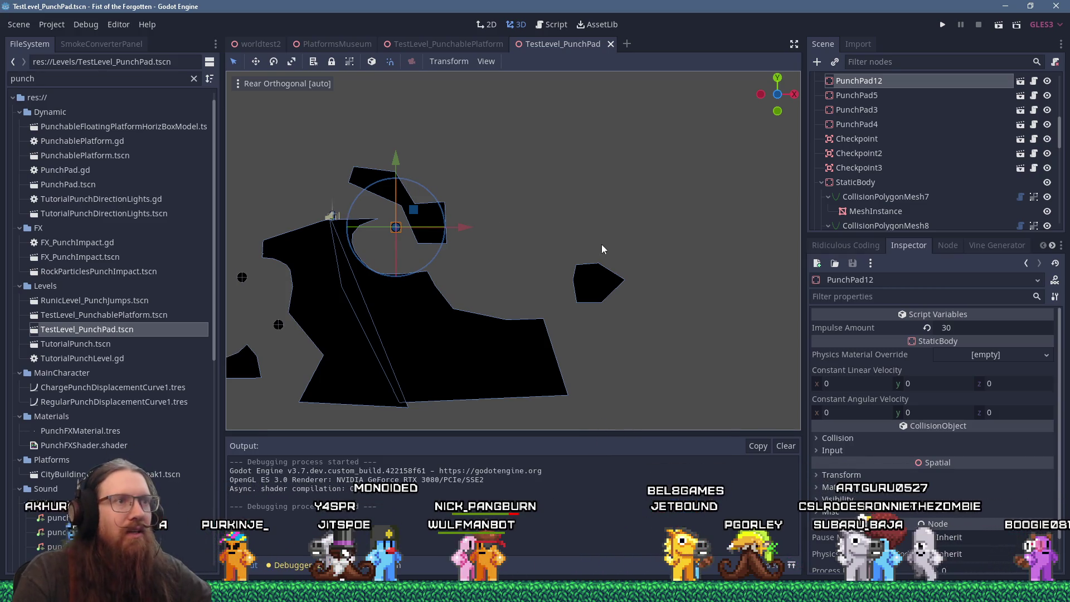
{"action": "left_click_drag", "start_coordinate": [626, 239], "coordinate": [556, 257]}
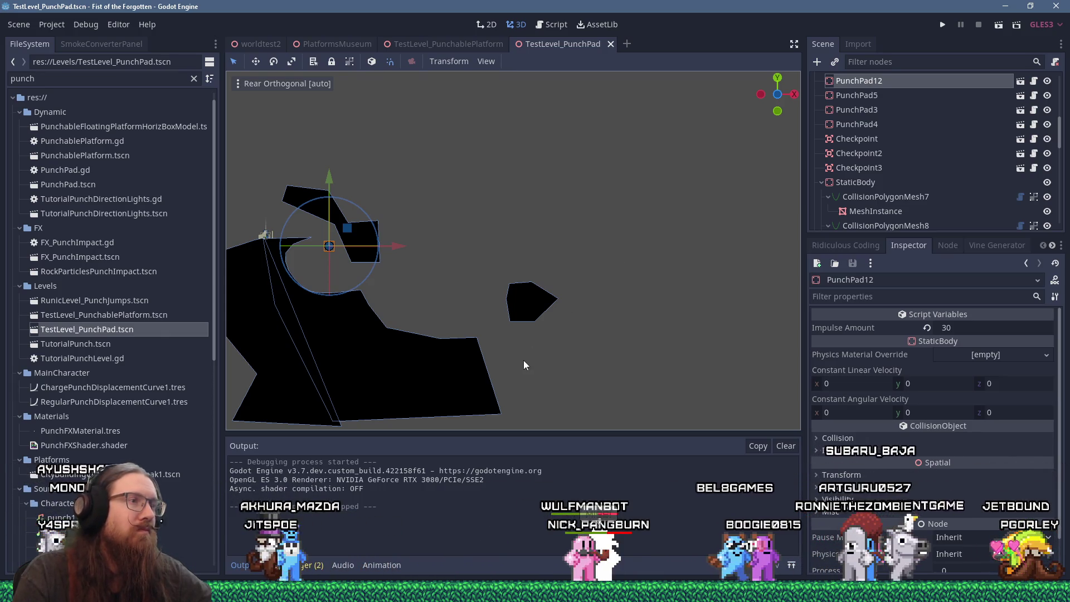
{"action": "left_click", "coordinate": [477, 345]}
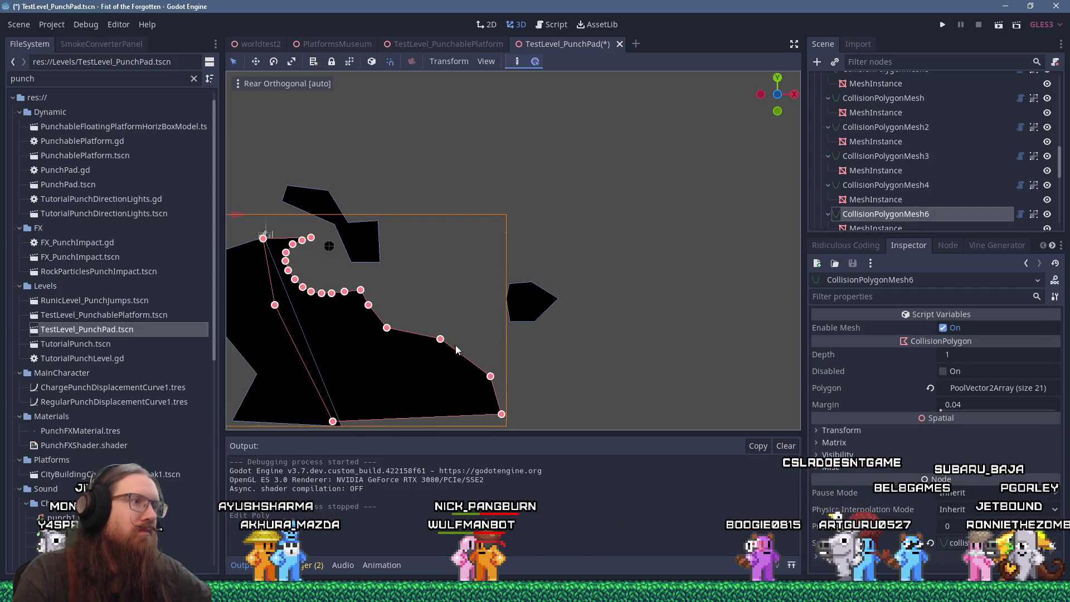
{"action": "scroll", "coordinate": [442, 342], "scroll_direction": "left", "scroll_amount": 5}
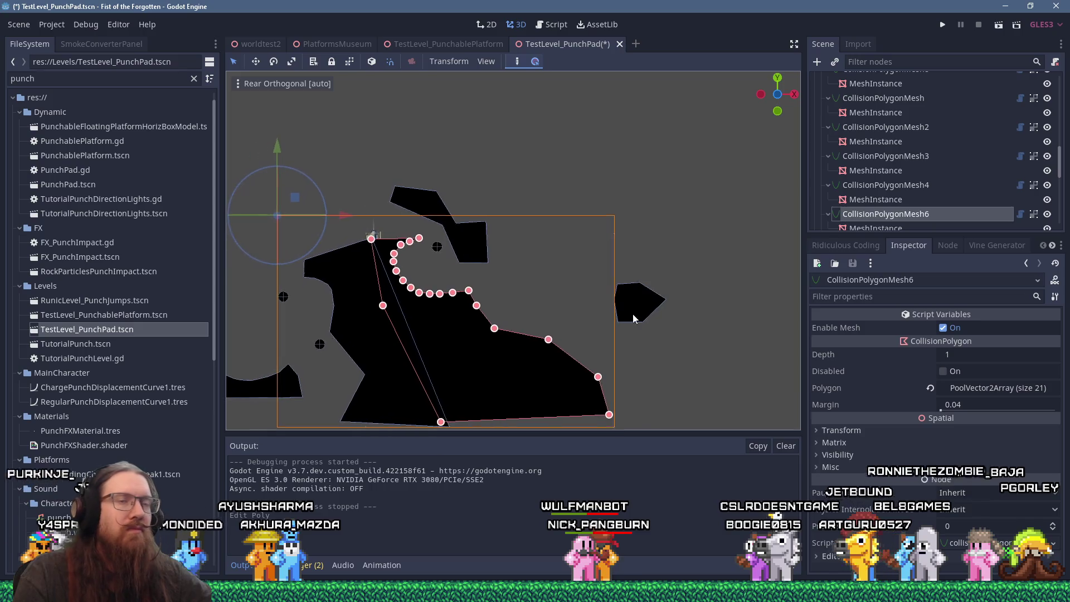
{"action": "mouse_move", "coordinate": [1061, 163]}
{"action": "left_mouse_down"}
{"action": "mouse_move", "coordinate": [1060, 180]}
{"action": "mouse_move", "coordinate": [1061, 111]}
{"action": "mouse_move", "coordinate": [1060, 161]}
{"action": "mouse_move", "coordinate": [1061, 136]}
{"action": "left_mouse_up"}
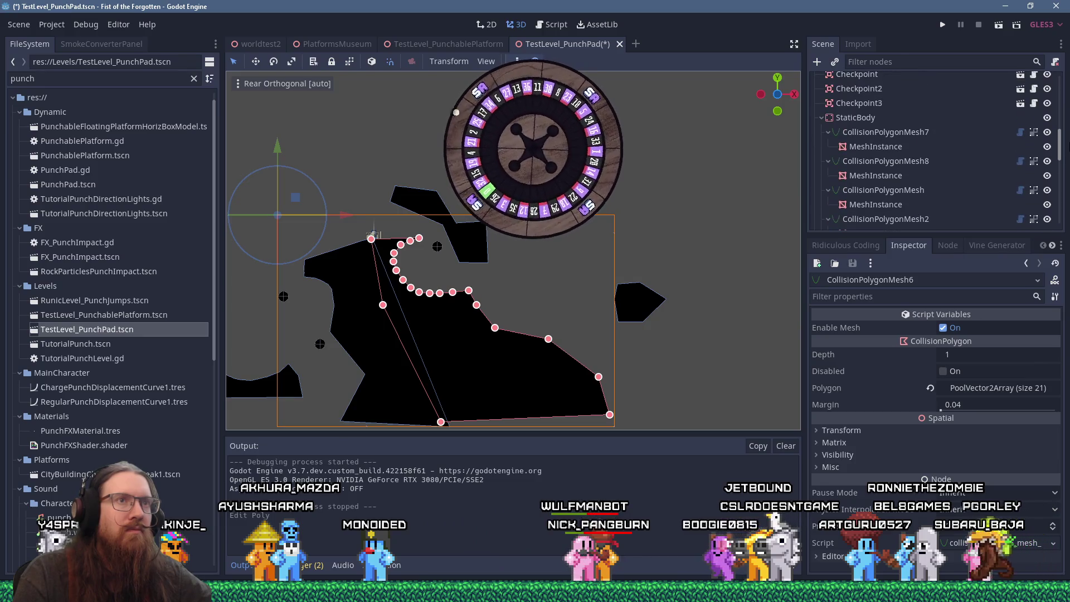
{"action": "left_click", "coordinate": [856, 117]}
{"action": "scroll", "coordinate": [202, 299], "scroll_direction": "down", "scroll_amount": 5}
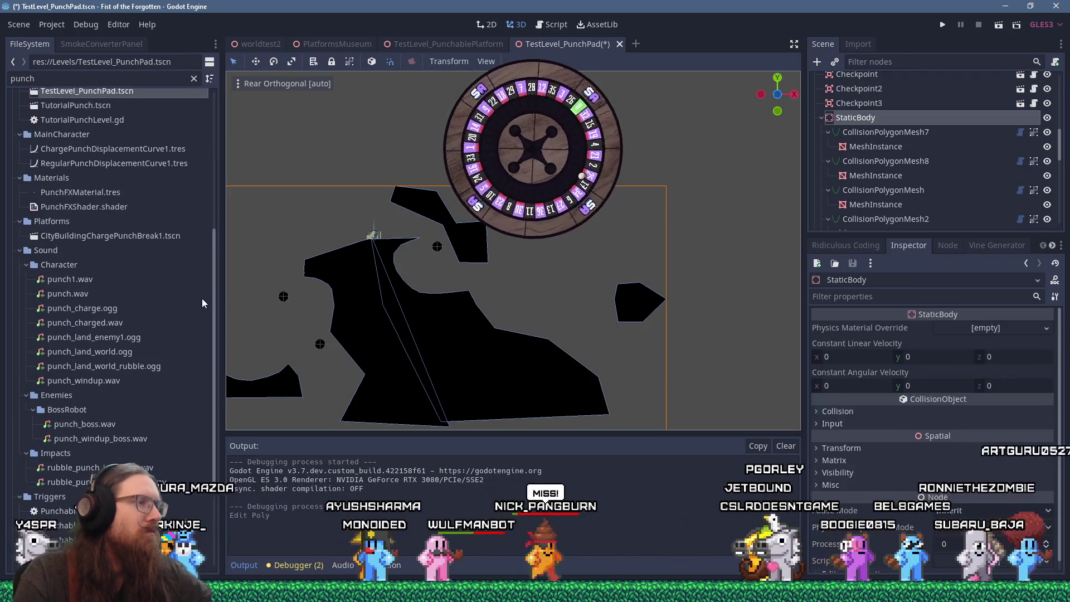
{"action": "scroll", "coordinate": [154, 248], "scroll_direction": "up", "scroll_amount": 5}
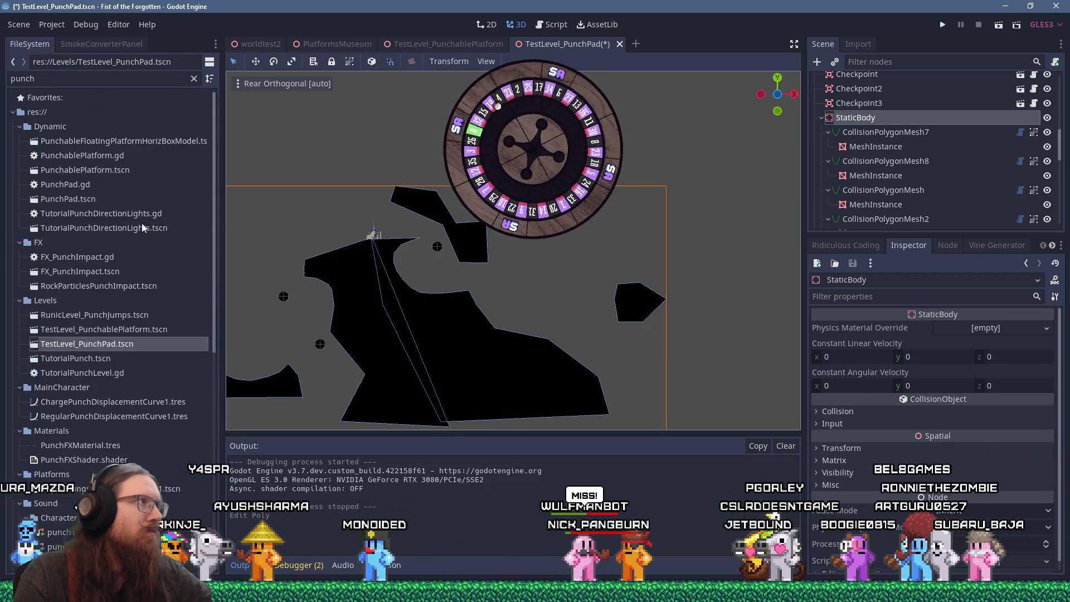
Add a CollisionPolygonMesh node under StaticBody and draw a closed, filled polygon
{"action": "left_click", "coordinate": [817, 62]}
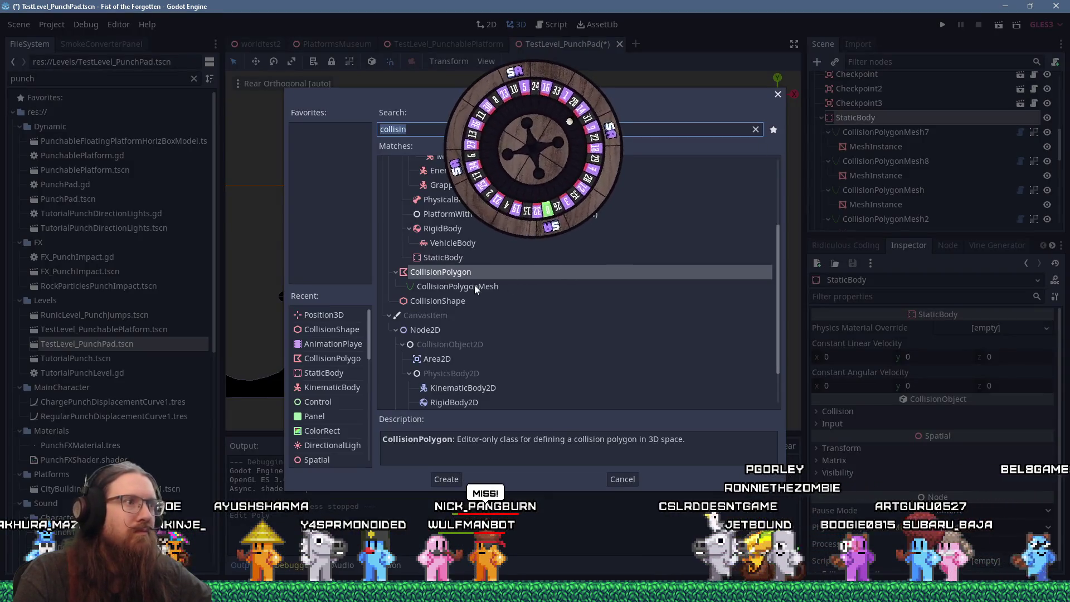
{"action": "double_click", "coordinate": [474, 286]}
{"action": "scroll", "coordinate": [647, 240], "scroll_direction": "down", "scroll_amount": 6}
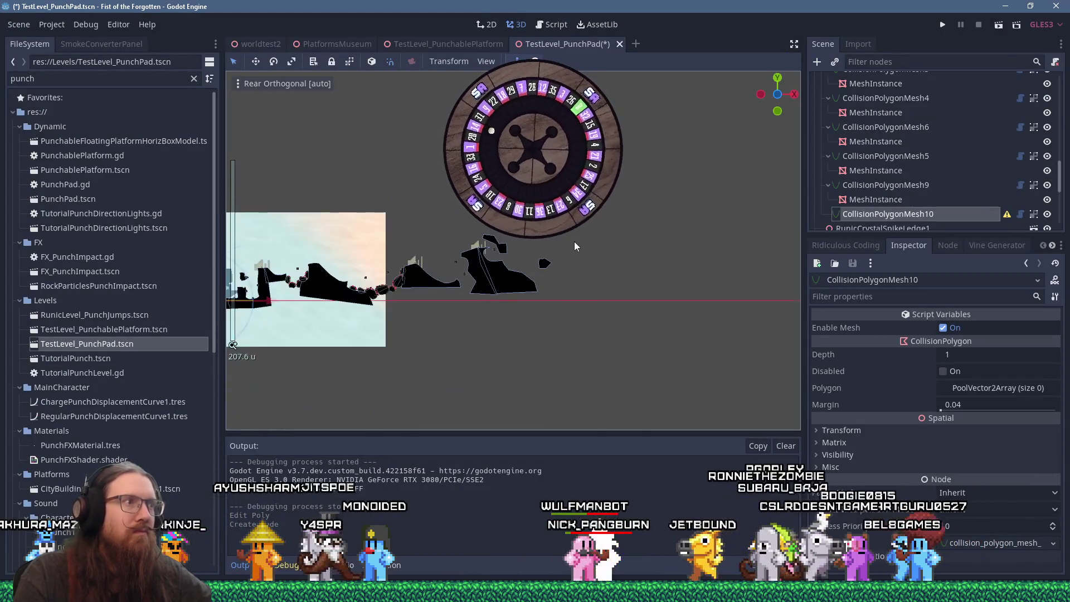
{"action": "left_click", "coordinate": [277, 276]}
{"action": "left_click", "coordinate": [554, 235]}
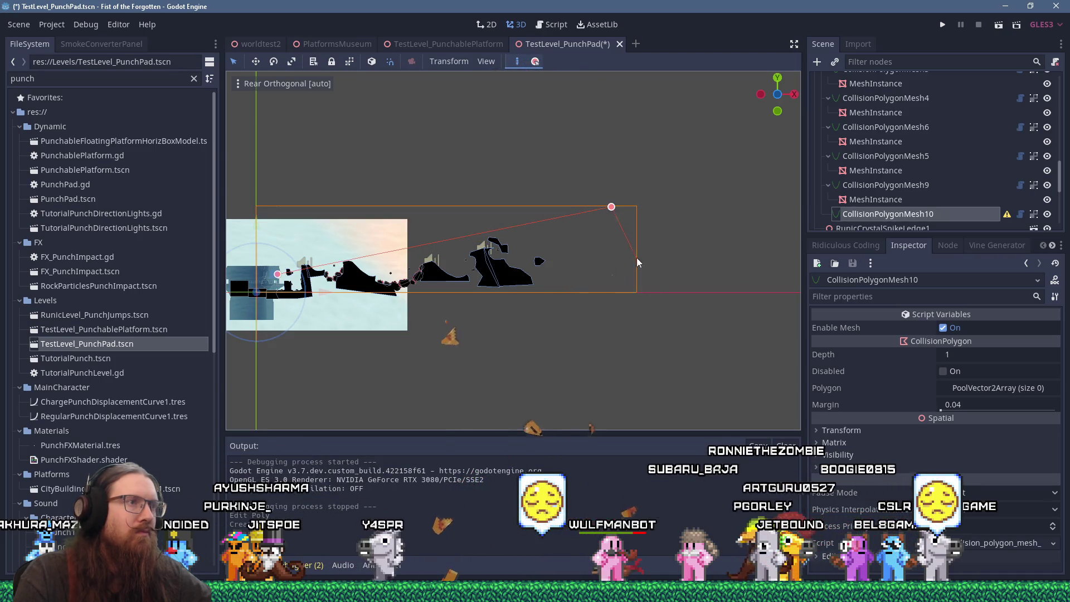
{"action": "left_click", "coordinate": [277, 276]}
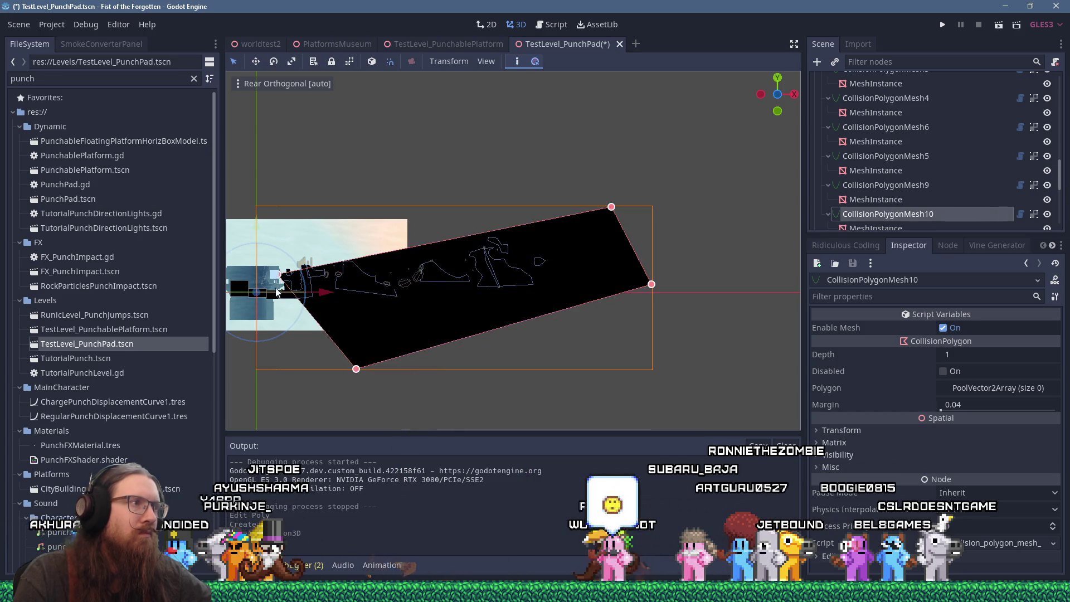
Move the new polygon up and right beside the existing terrain
{"action": "scroll", "coordinate": [329, 296], "scroll_direction": "up", "scroll_amount": 10}
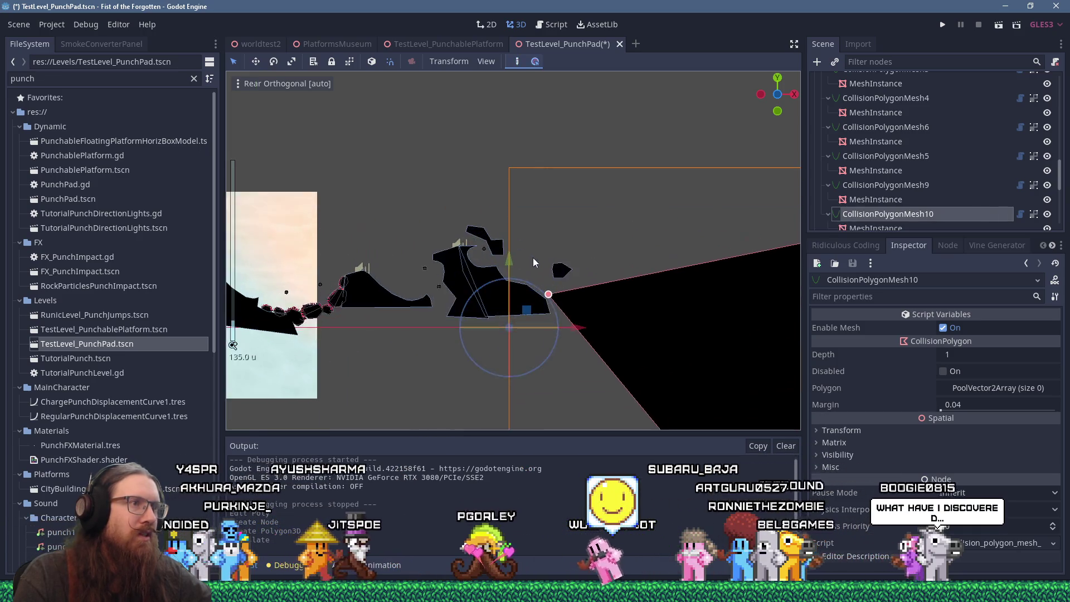
{"action": "mouse_move", "coordinate": [524, 354]}
{"action": "left_mouse_down"}
{"action": "mouse_move", "coordinate": [564, 259]}
{"action": "mouse_move", "coordinate": [649, 284]}
{"action": "left_mouse_up"}
{"action": "scroll", "coordinate": [590, 279], "scroll_direction": "down", "scroll_amount": 5}
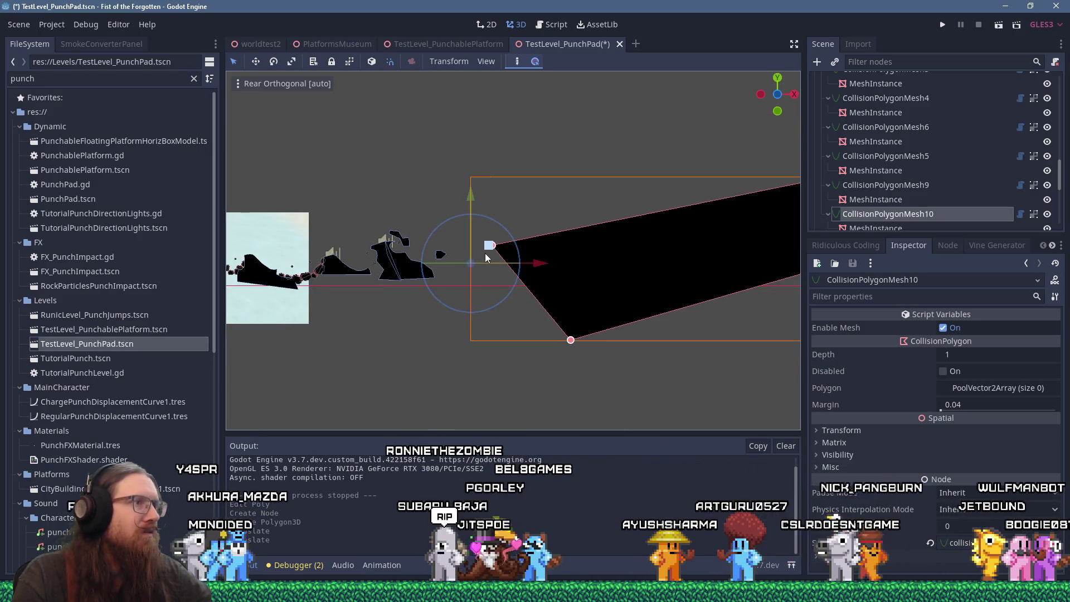
{"action": "scroll", "coordinate": [488, 248], "scroll_direction": "up", "scroll_amount": 3}
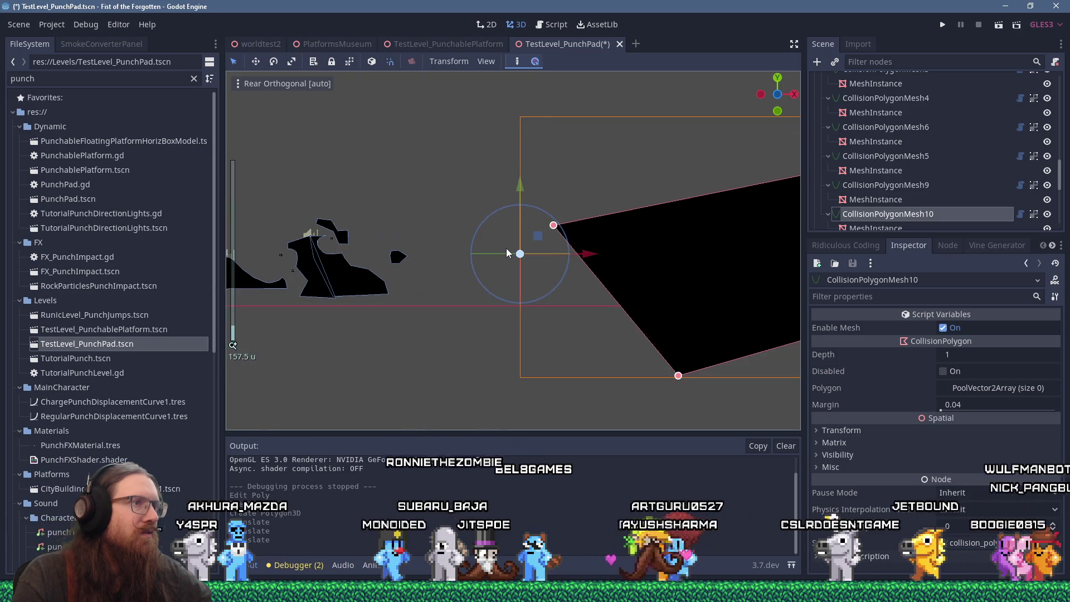
{"action": "scroll", "coordinate": [507, 254], "scroll_direction": "up", "scroll_amount": 2}
{"action": "left_click_drag", "start_coordinate": [543, 246], "coordinate": [528, 232]}
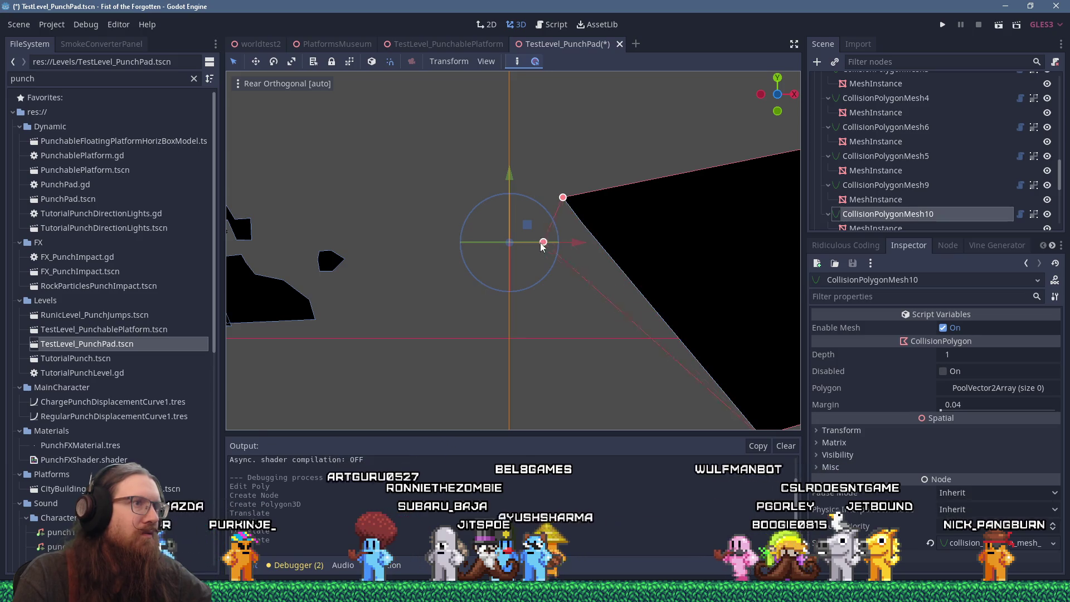
Add two vertices and reshape the polygon into a small angled block, then save and run
{"action": "left_click", "coordinate": [454, 241]}
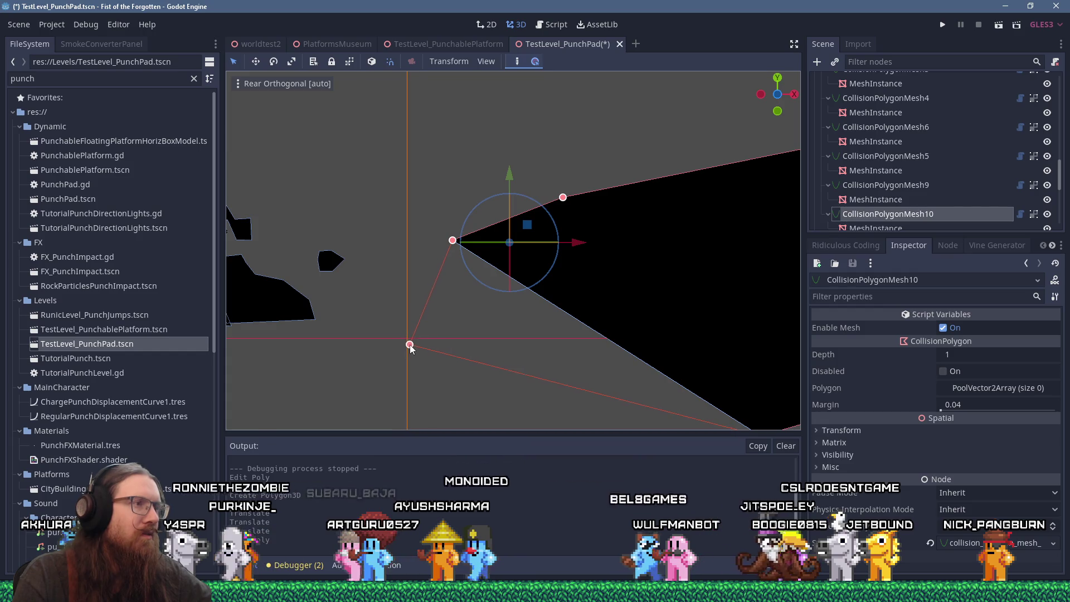
{"action": "left_click", "coordinate": [414, 346]}
{"action": "scroll", "coordinate": [421, 334], "scroll_direction": "down", "scroll_amount": 5}
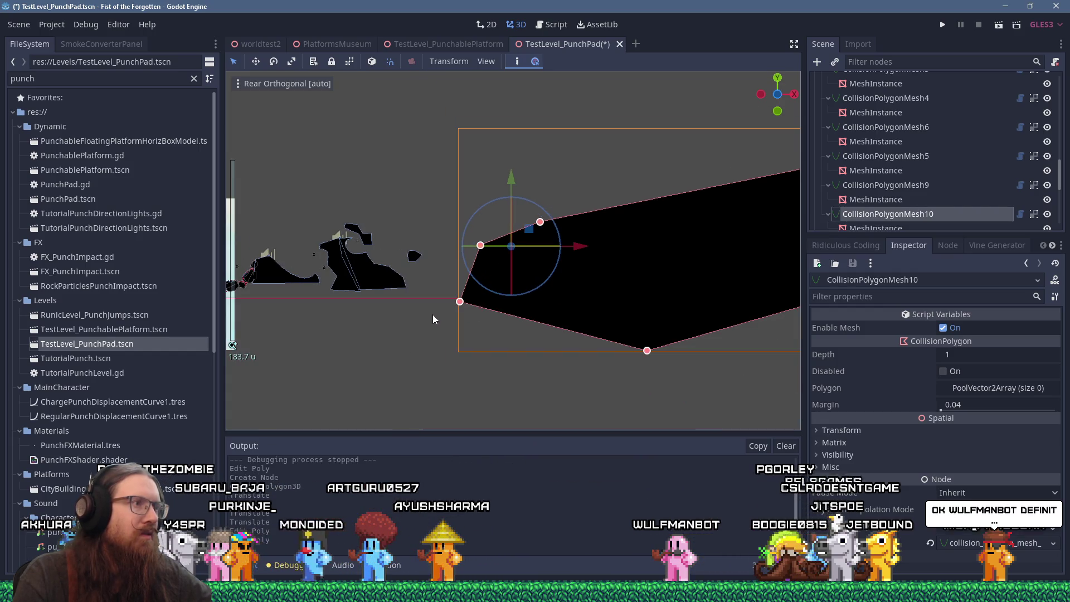
{"action": "scroll", "coordinate": [560, 251], "scroll_direction": "down", "scroll_amount": 4}
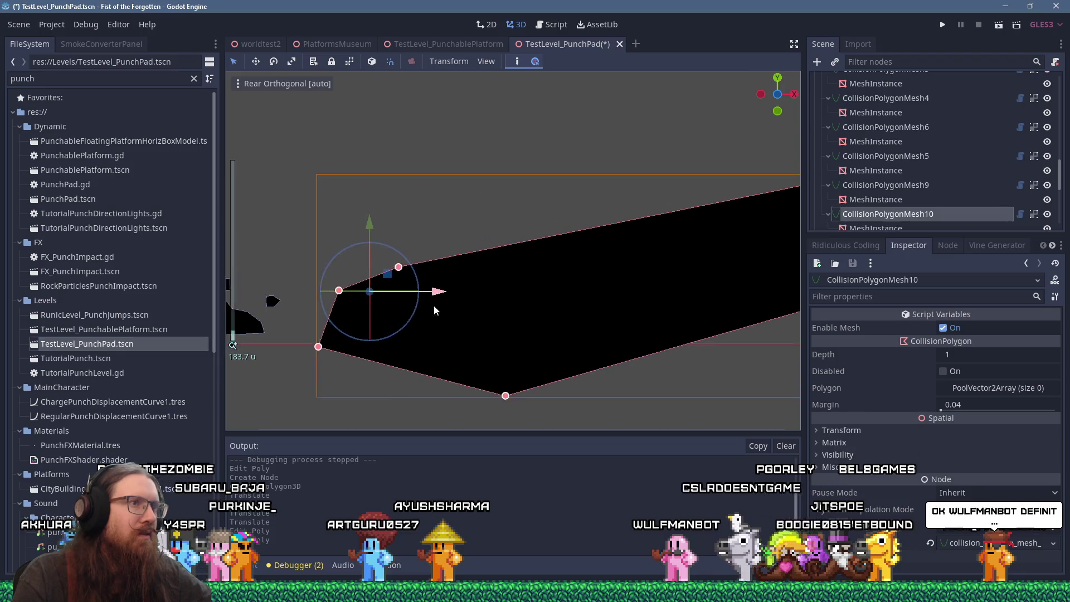
{"action": "left_click_drag", "start_coordinate": [539, 250], "coordinate": [442, 265]}
{"action": "left_click_drag", "start_coordinate": [553, 325], "coordinate": [487, 318]}
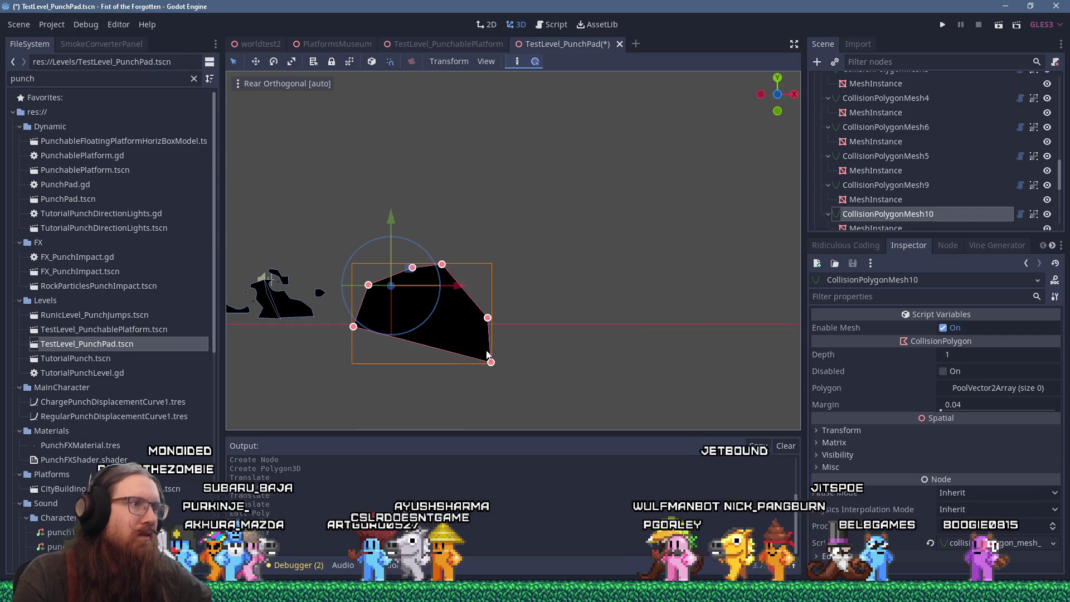
{"action": "left_click_drag", "start_coordinate": [427, 358], "coordinate": [406, 348]}
{"action": "left_click", "coordinate": [940, 25]}
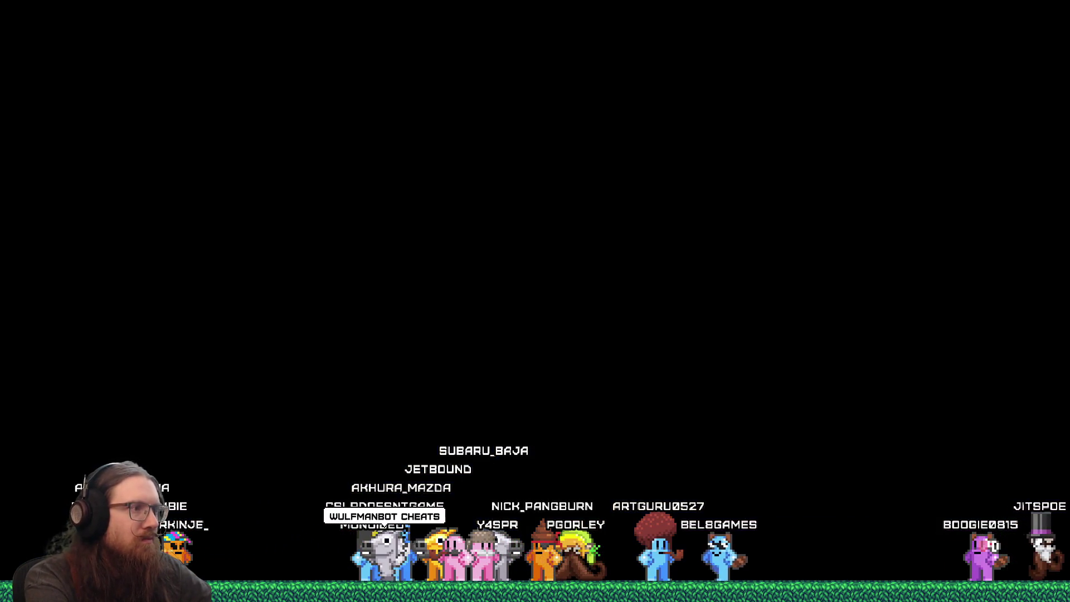
Run the character right along the ledge and jump off the slope
{"action": "key", "text": "Right"}
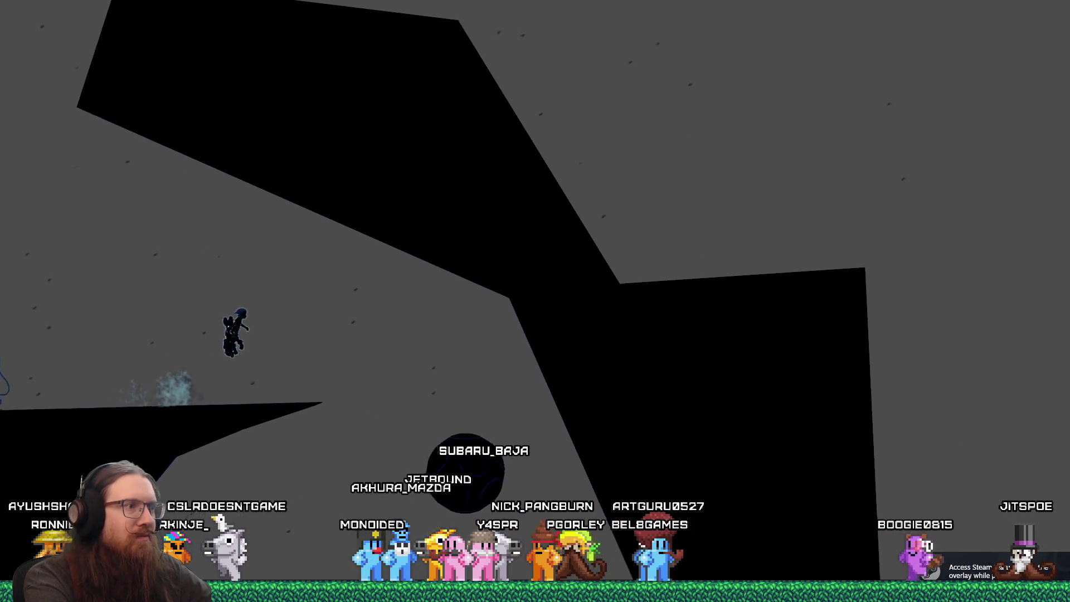
{"action": "key", "text": "Right"}
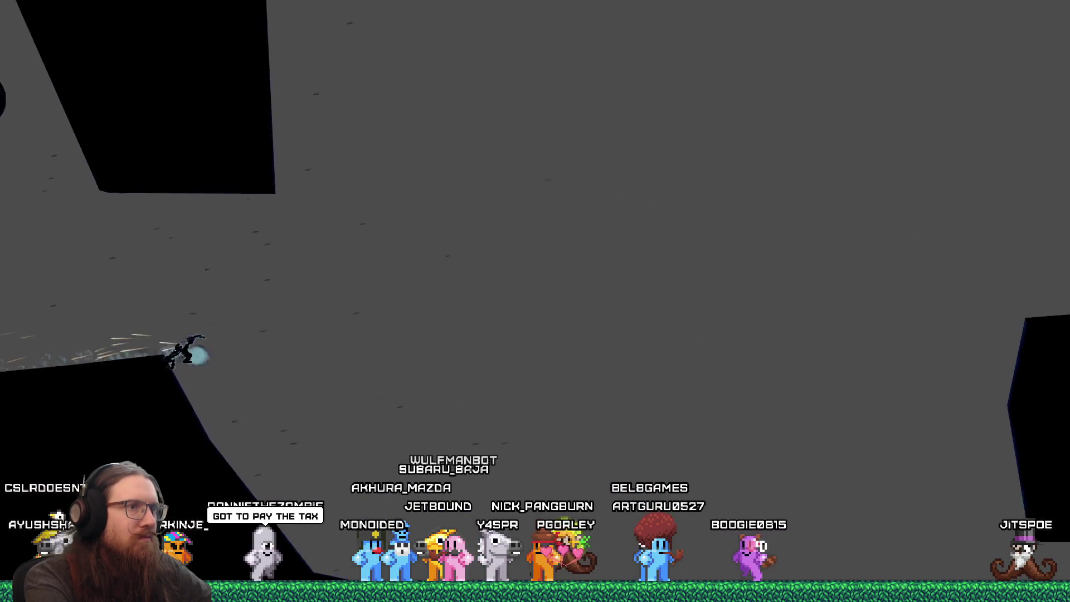
{"action": "key", "text": "space"}
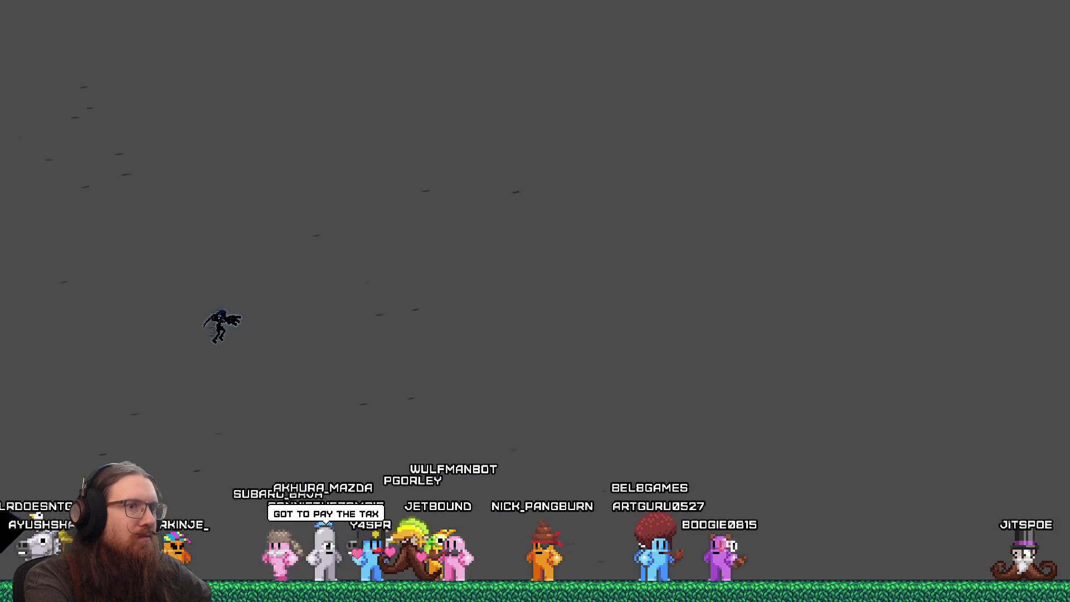
Quit the game through the developer console's quit command
{"action": "key", "text": "grave"}
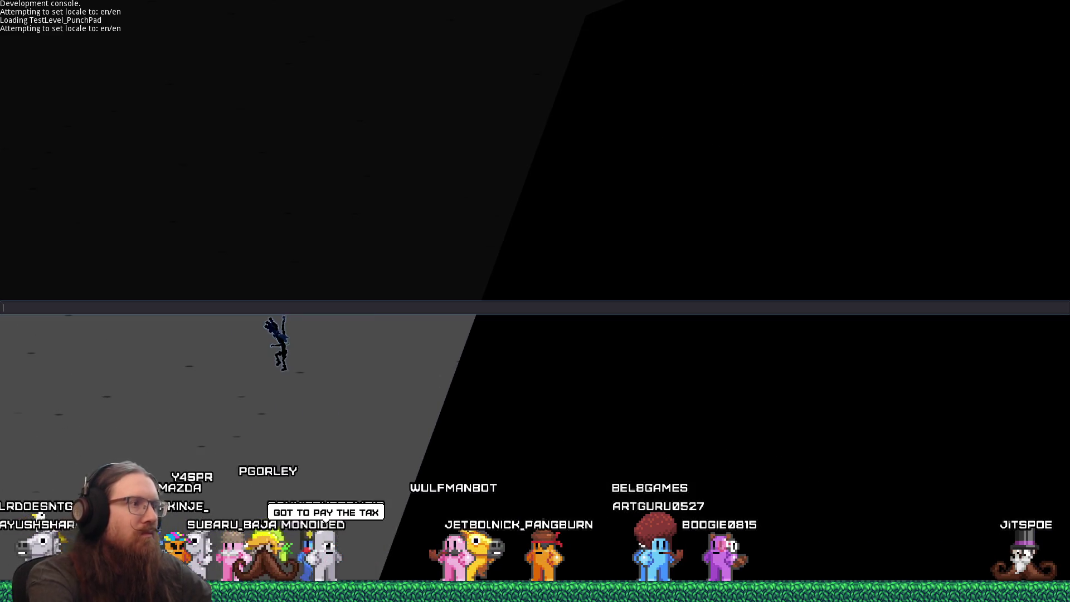
{"action": "type", "text": "quit"}
{"action": "key", "text": "Return"}
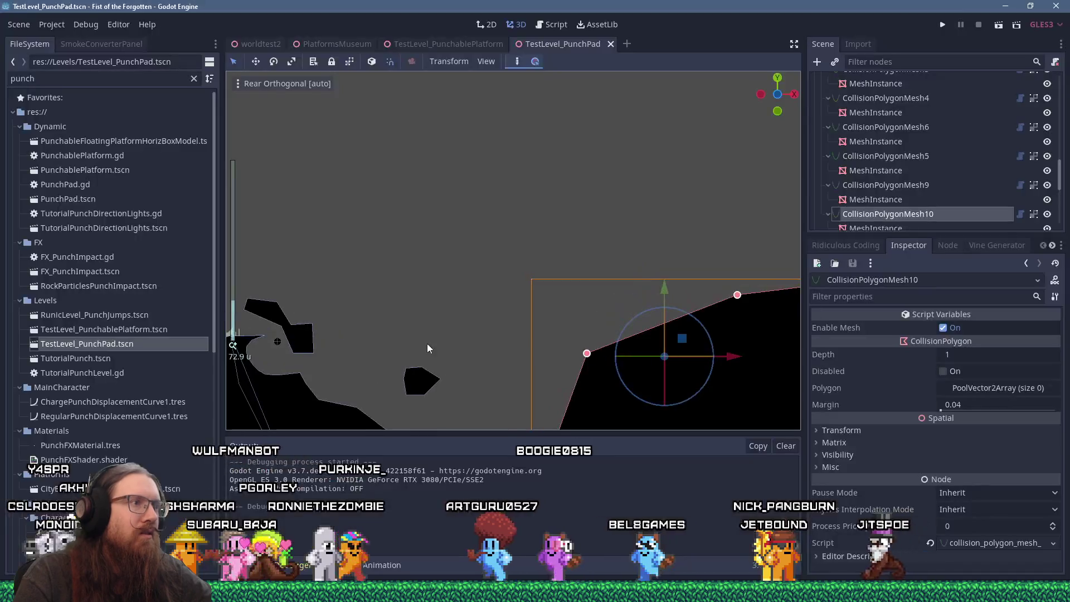
Select a punch pad, bring the terrain gap into view, then save and launch the game
{"action": "scroll", "coordinate": [430, 341], "scroll_direction": "down", "scroll_amount": 2}
{"action": "scroll", "coordinate": [413, 254], "scroll_direction": "up", "scroll_amount": 3}
{"action": "scroll", "coordinate": [477, 236], "scroll_direction": "down", "scroll_amount": 3}
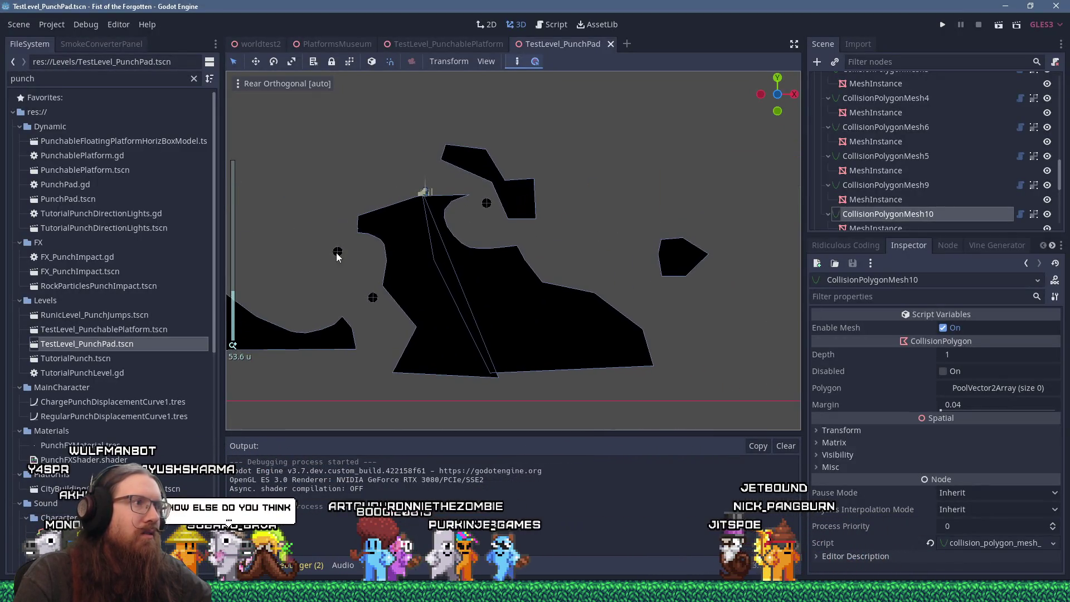
{"action": "left_click", "coordinate": [337, 253]}
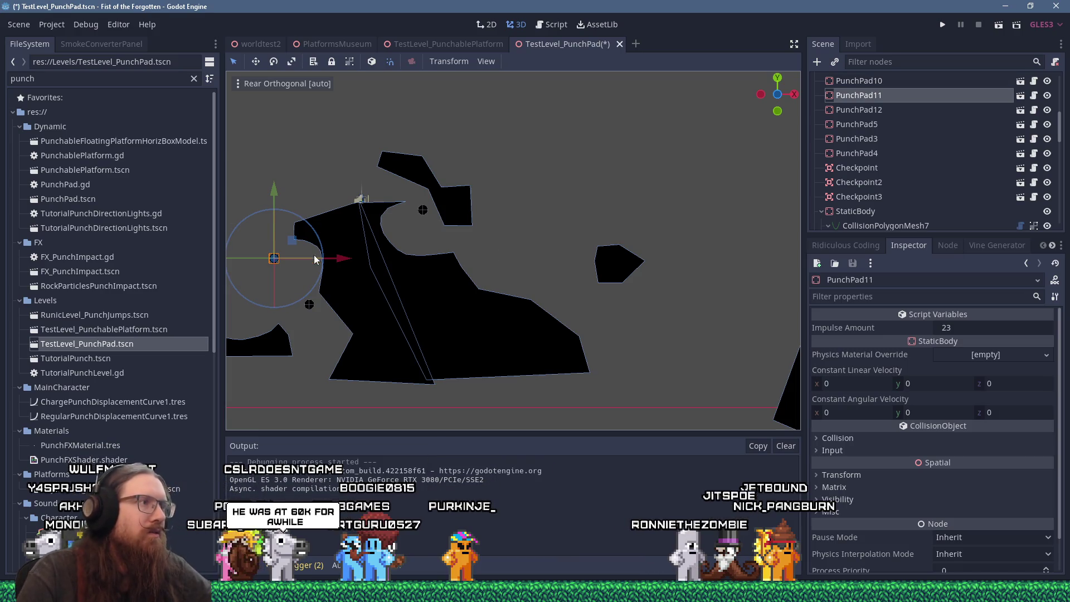
{"action": "left_click_drag", "start_coordinate": [776, 238], "coordinate": [510, 253]}
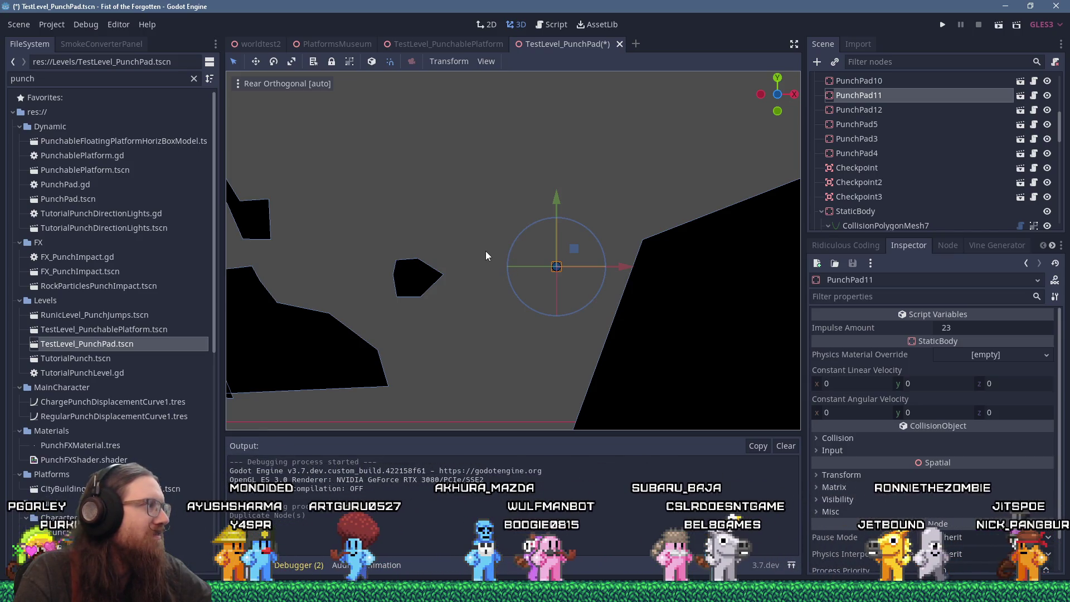
{"action": "left_click", "coordinate": [940, 26]}
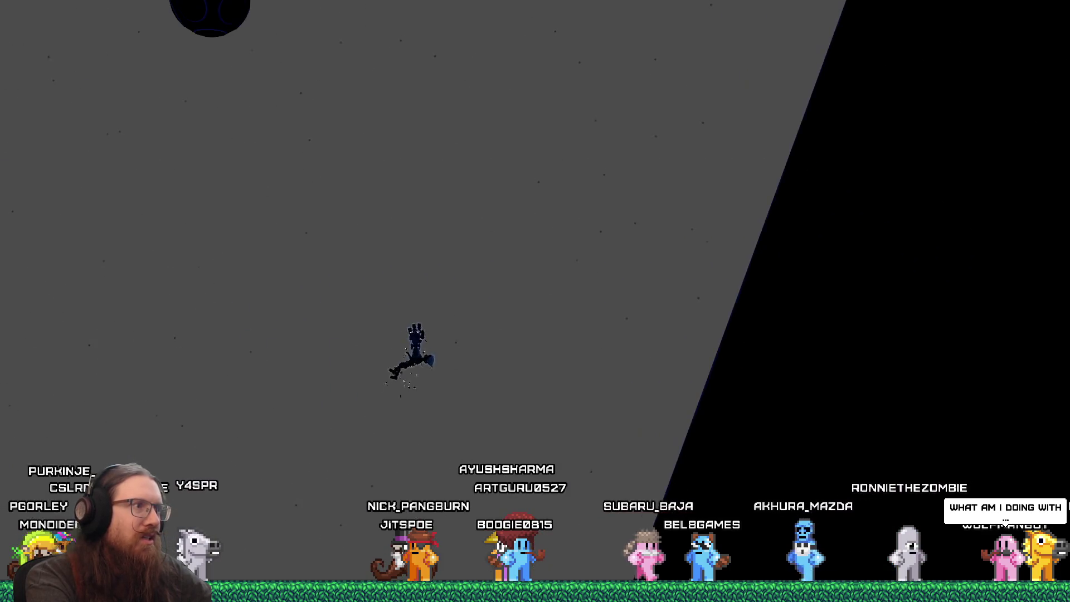
End the playtest by entering quit in the developer console
{"action": "key", "text": "grave"}
{"action": "type", "text": "qu"}
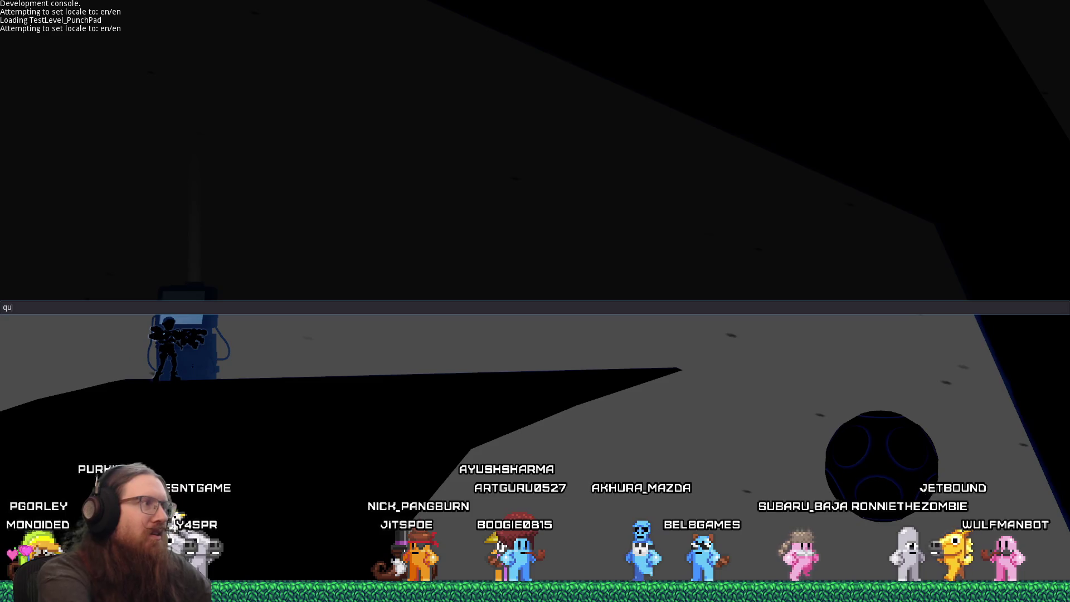
{"action": "type", "text": "t"}
{"action": "key", "text": "Return"}
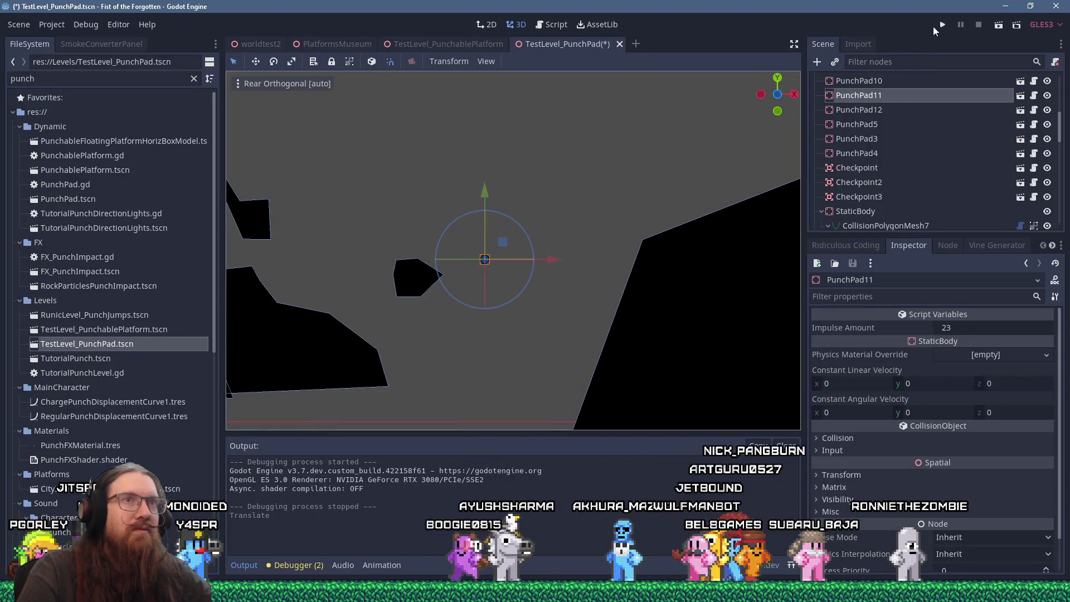
Save and rerun the level, then start typing quit in the developer console
{"action": "left_click", "coordinate": [941, 26]}
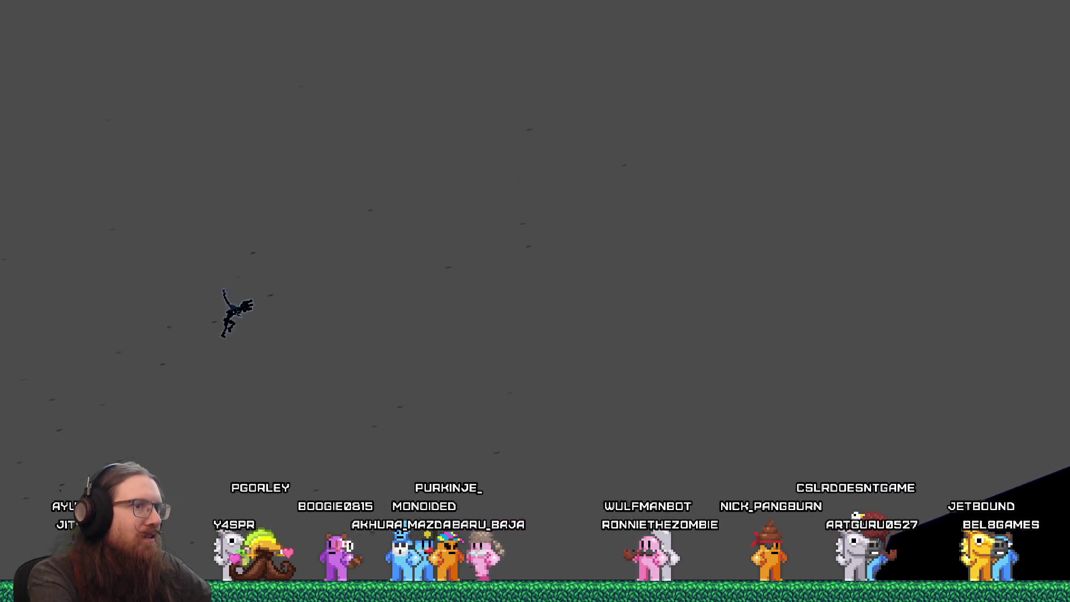
{"action": "key", "text": "grave"}
{"action": "type", "text": "qu"}
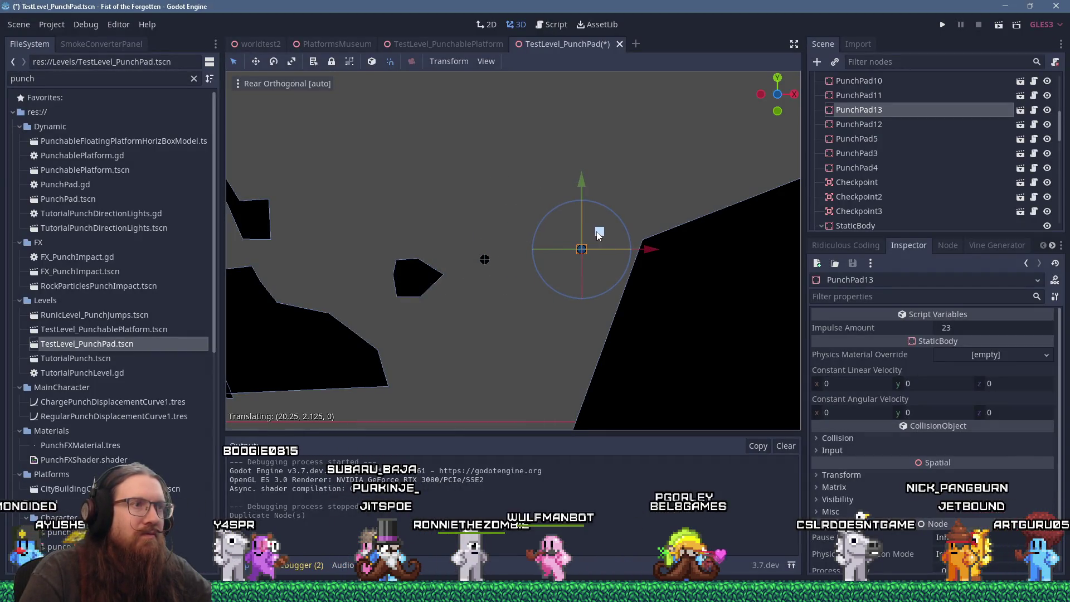
Save the scene with PunchPad13 placed in the gap and launch the game
{"action": "scroll", "coordinate": [603, 210], "scroll_direction": "down", "scroll_amount": 2}
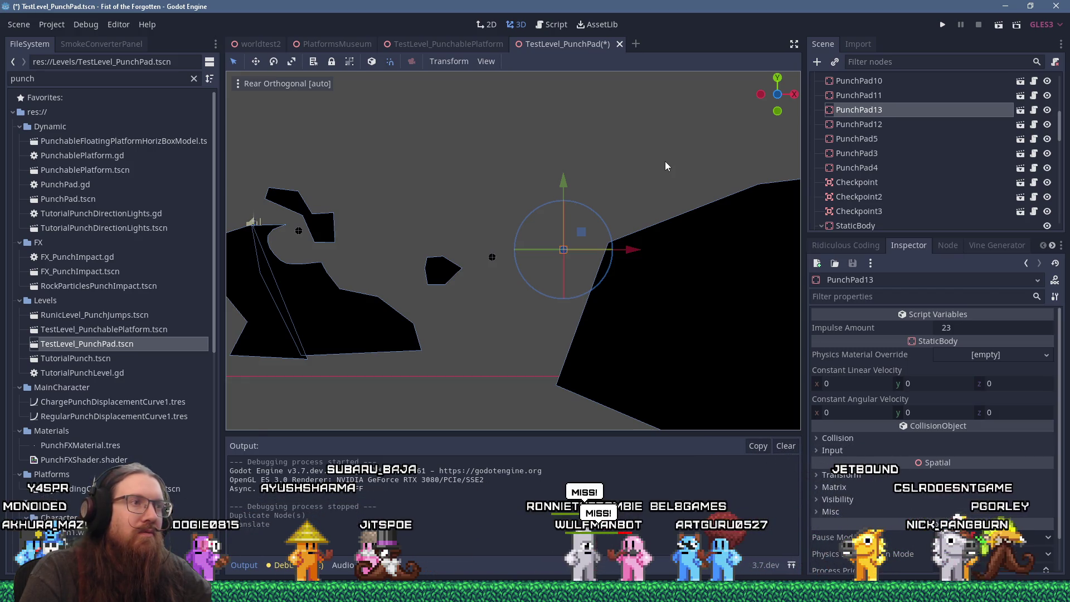
{"action": "left_click", "coordinate": [941, 25]}
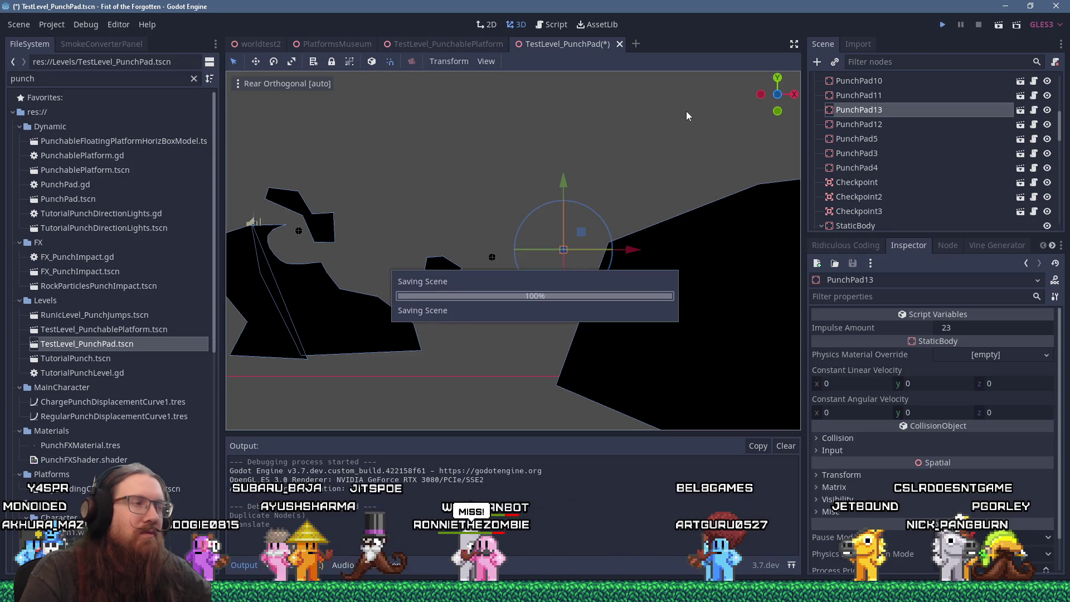
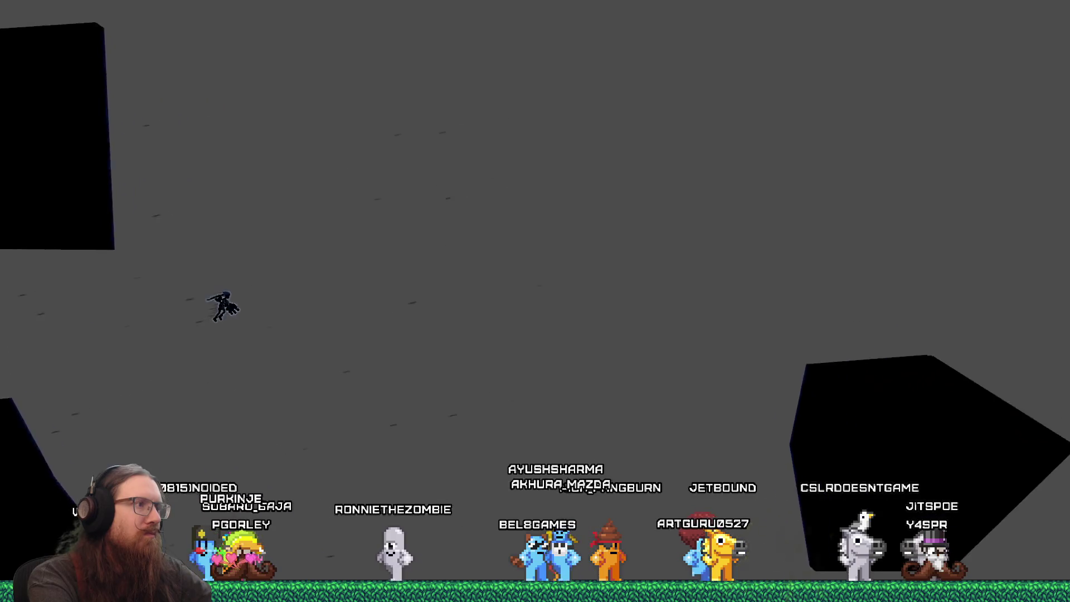
Quit the running game with the console's quit command, then save and relaunch the TestLevel_PunchPad playtest
{"action": "key", "text": "grave"}
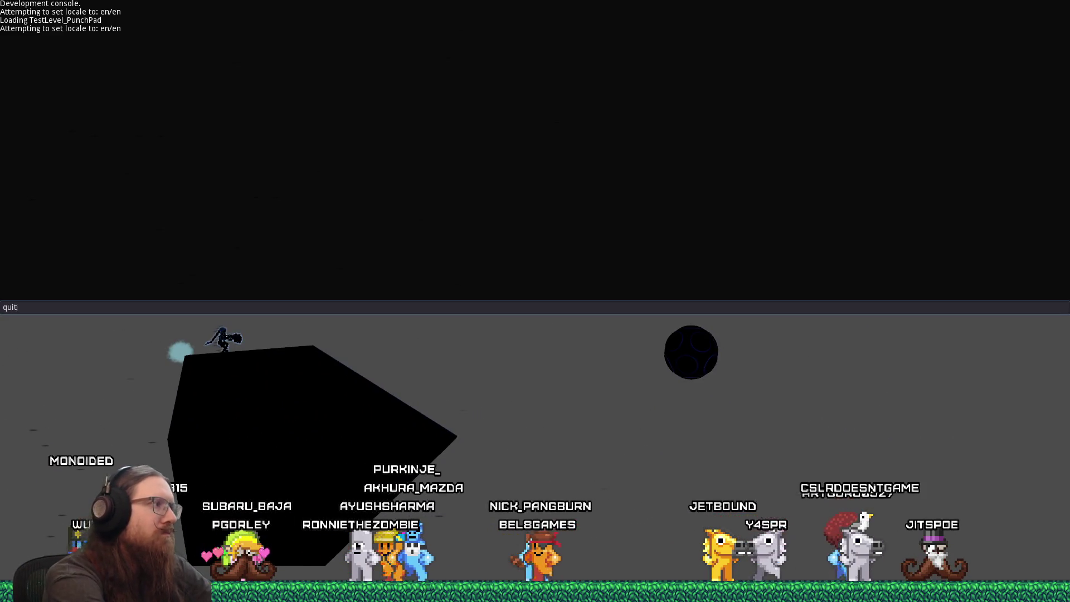
{"action": "key", "text": "Return"}
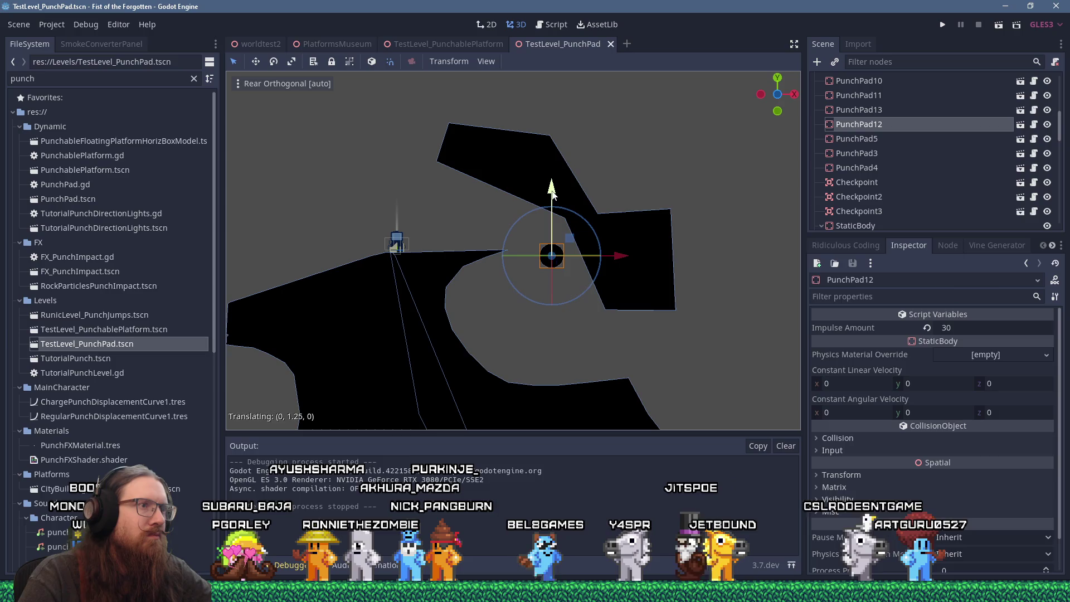
{"action": "left_click", "coordinate": [939, 25]}
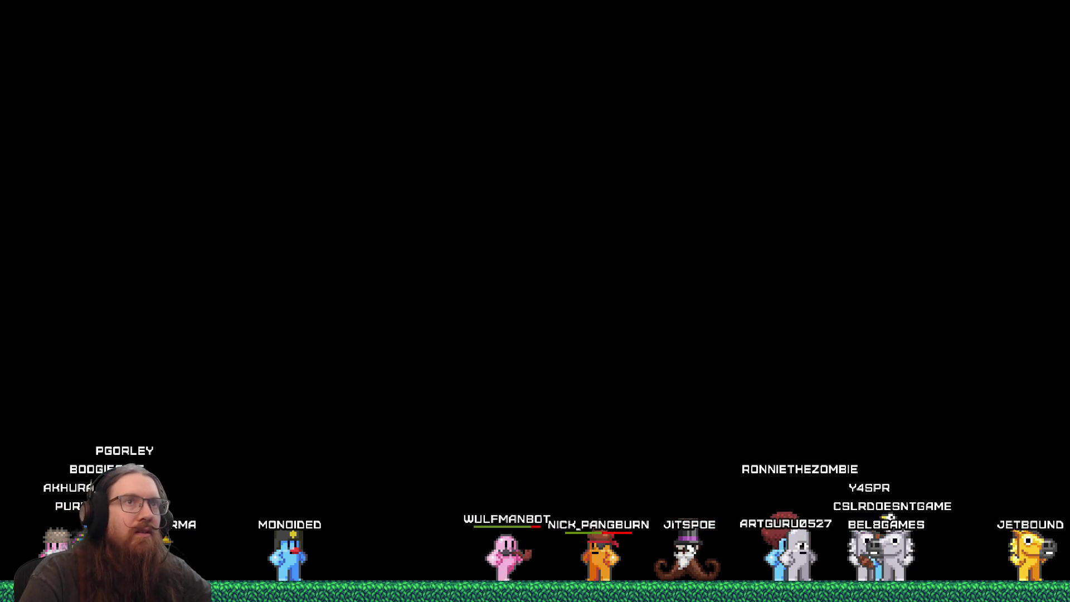
Restart the playtest with F5 and run the character right onto the ledge
{"action": "key", "text": "F5"}
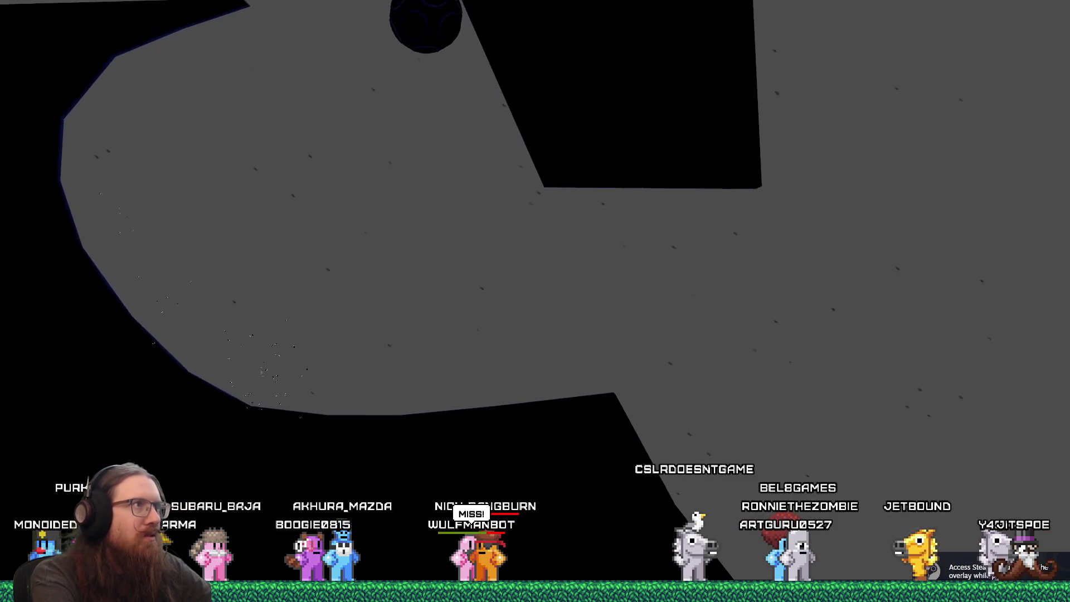
{"action": "key", "text": "d"}
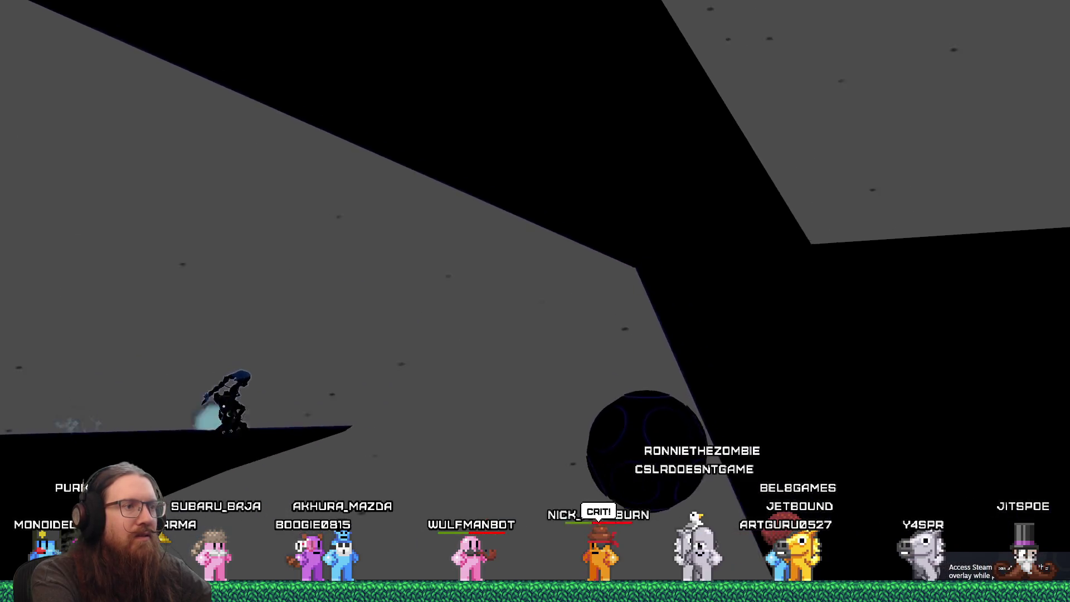
{"action": "key", "text": "d"}
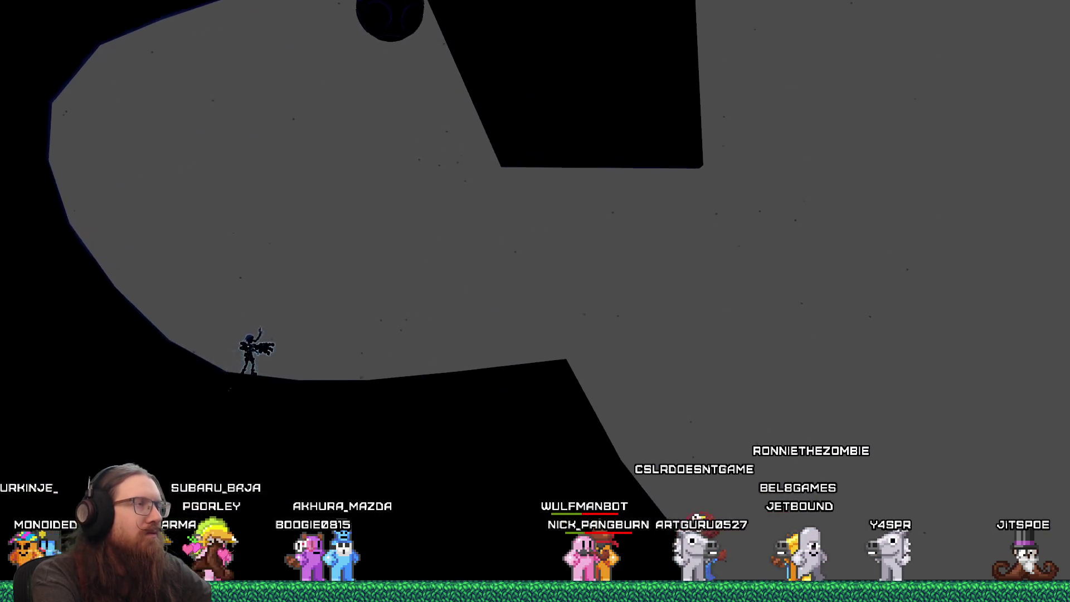
{"action": "key", "text": "grave"}
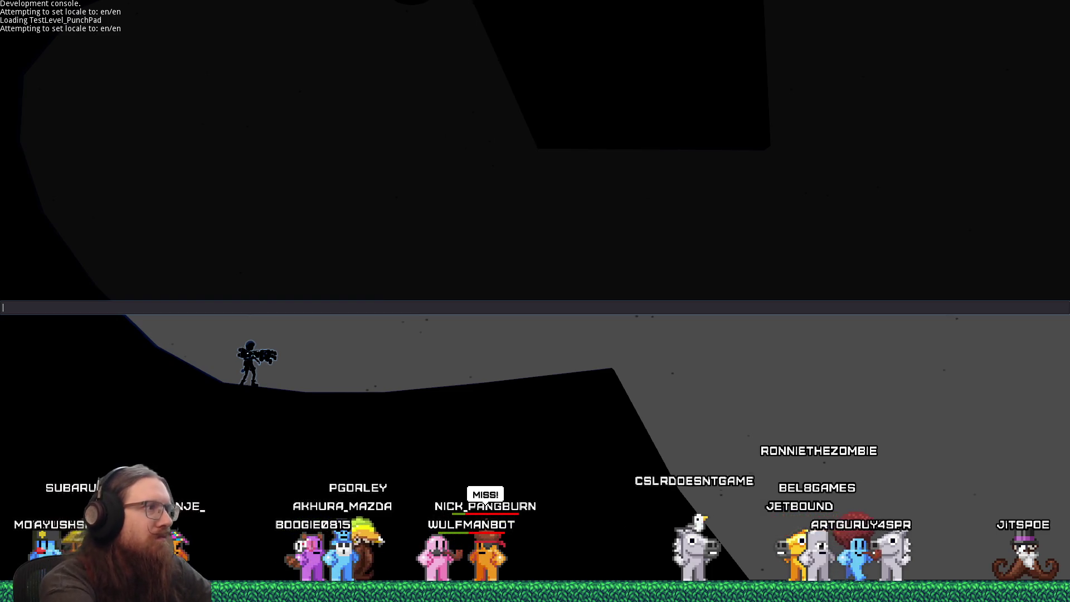
{"action": "key", "text": "grave"}
{"action": "key", "text": "grave"}
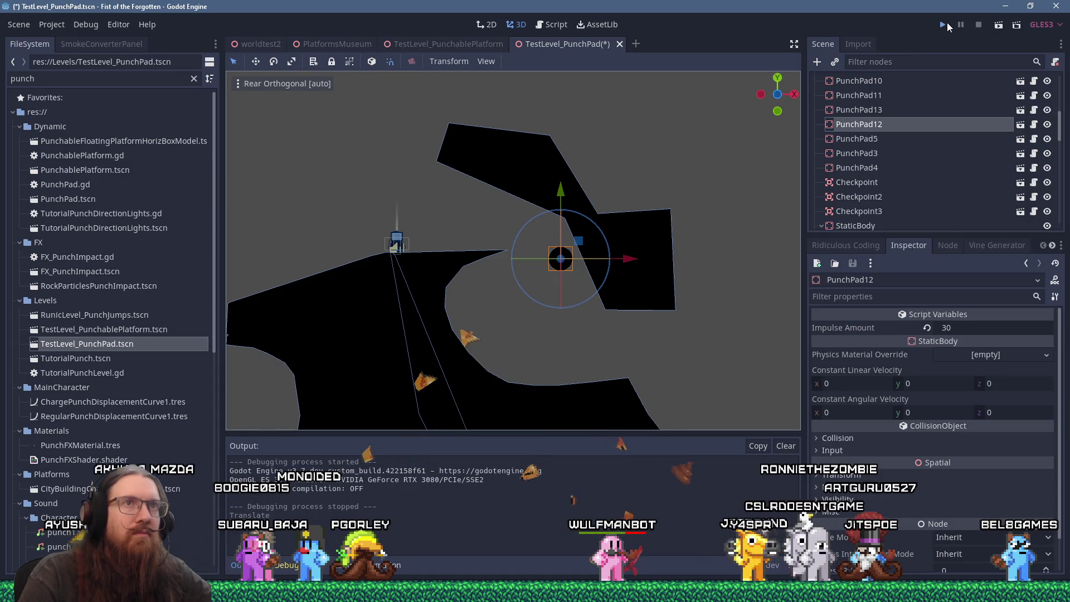
Launch another playtest, run and jump left past the terminal, then quit via the console
{"action": "left_click", "coordinate": [947, 23]}
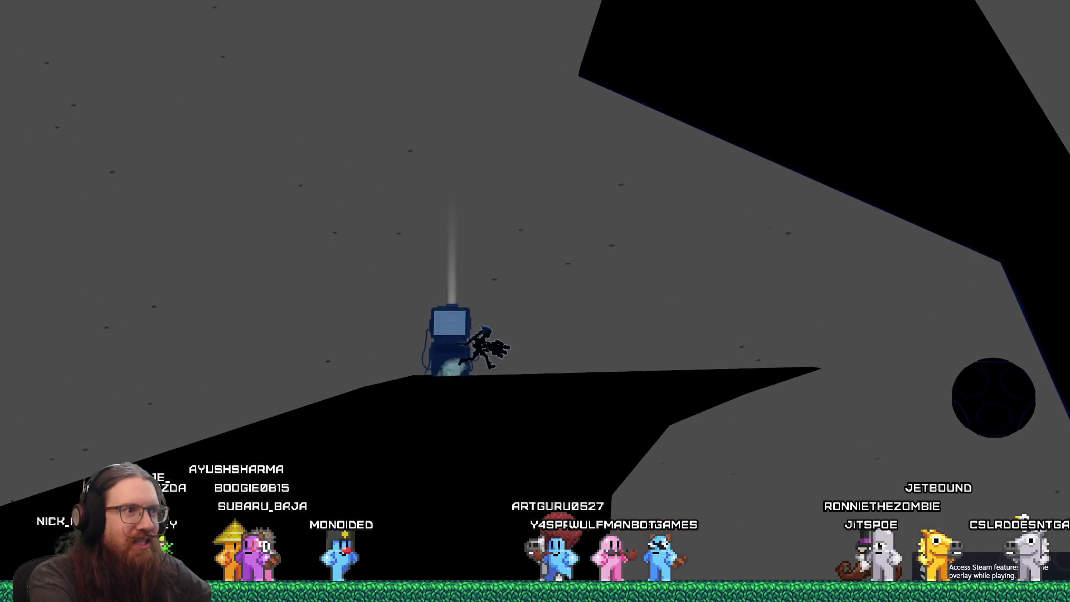
{"action": "key", "text": "Left"}
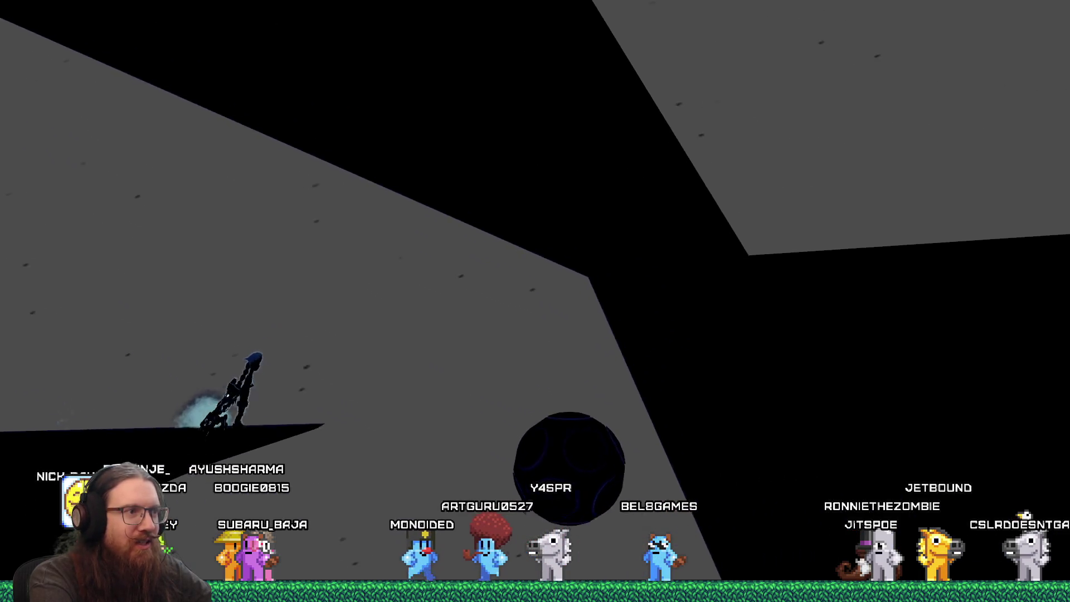
{"action": "key", "text": "space"}
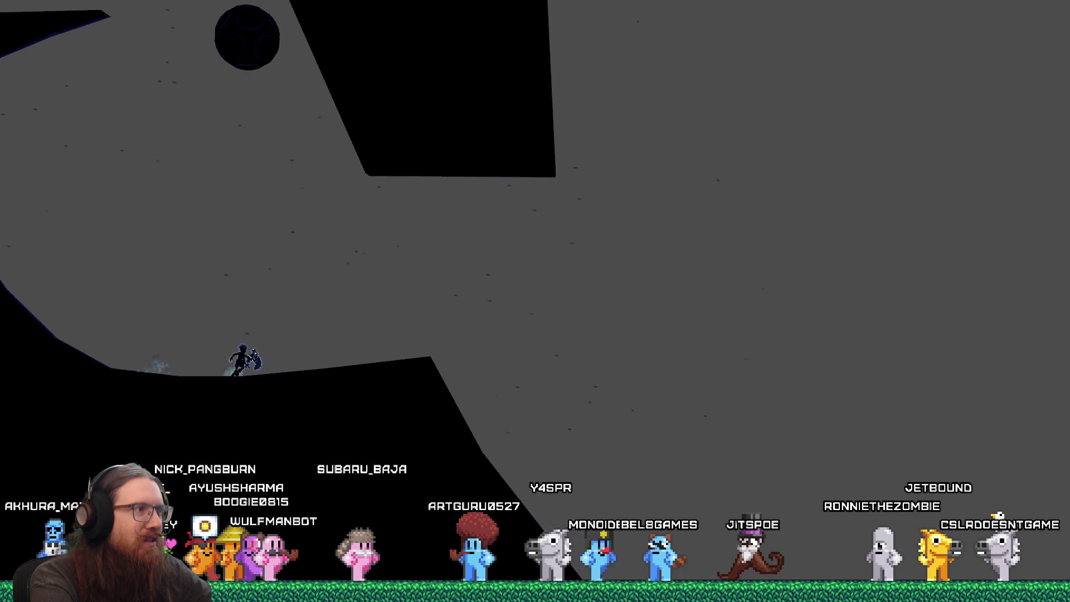
{"action": "key", "text": "Left"}
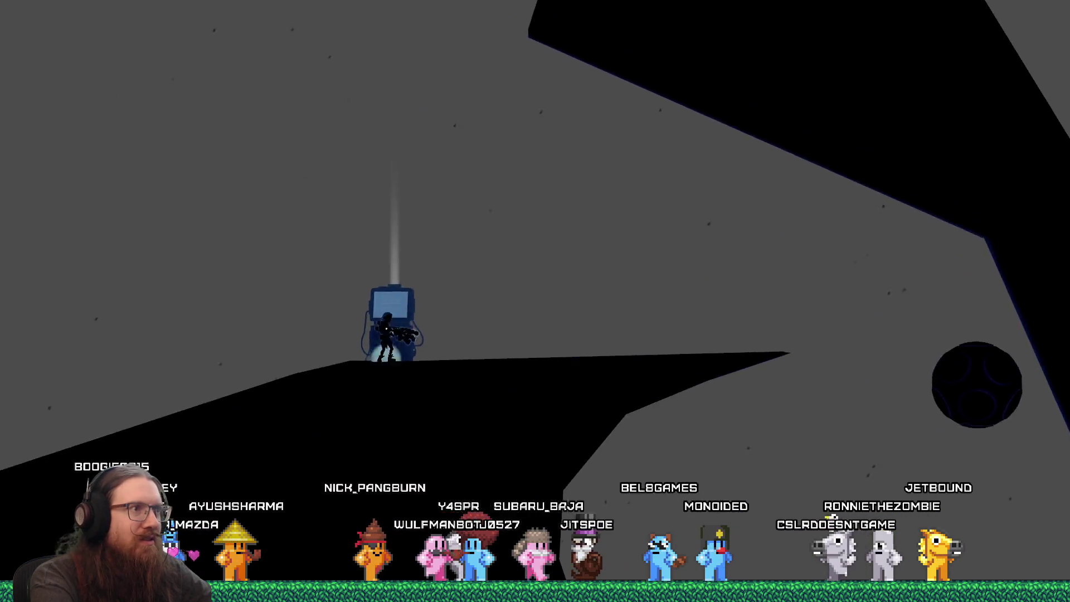
{"action": "key", "text": "space"}
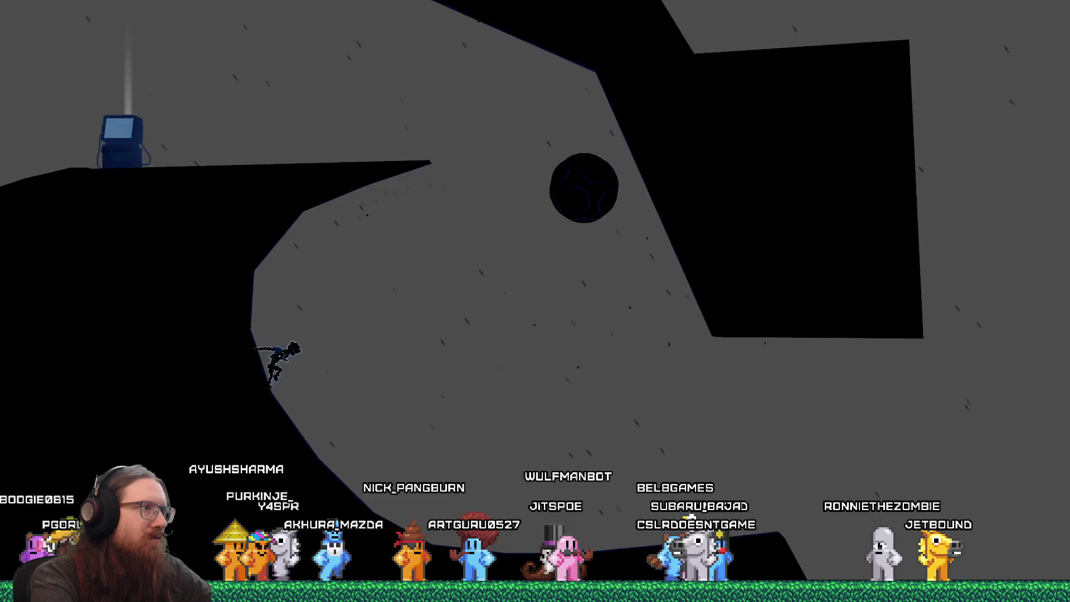
{"action": "key", "text": "space"}
{"action": "key", "text": "grave"}
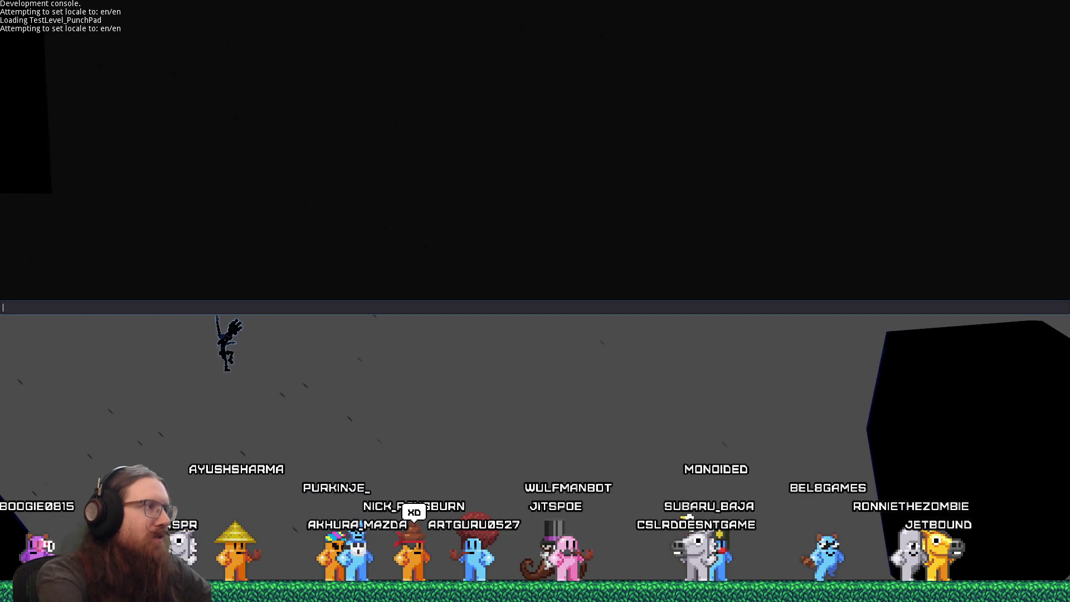
{"action": "type", "text": "quit"}
{"action": "key", "text": "Return"}
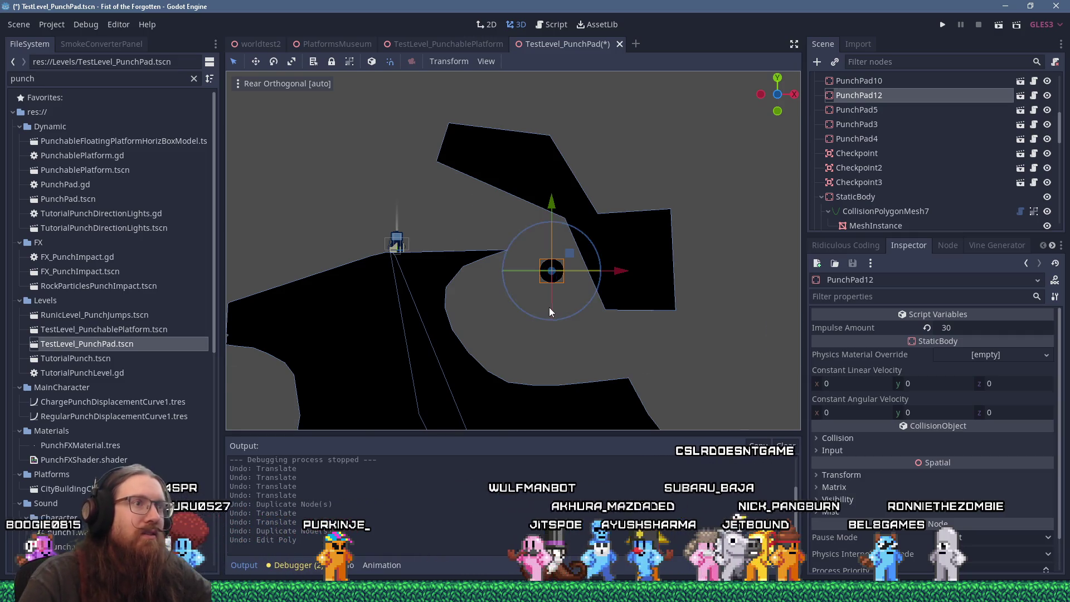
Look through the Scene menu's Undo/Redo commands, then close the menu
{"action": "scroll", "coordinate": [548, 306], "scroll_direction": "down", "scroll_amount": 3}
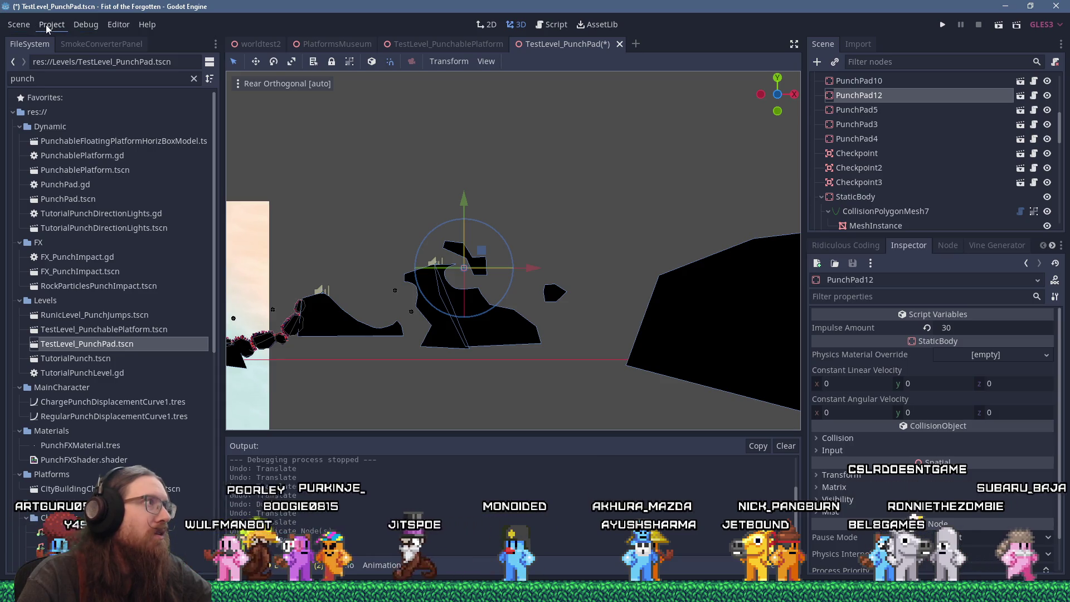
{"action": "left_click", "coordinate": [22, 25]}
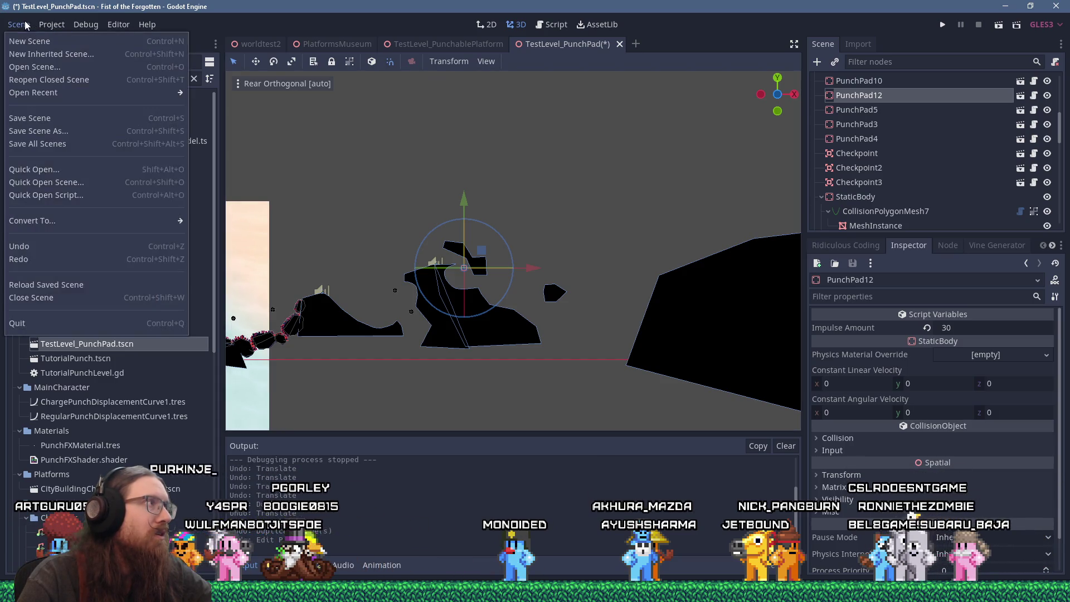
{"action": "mouse_move", "coordinate": [110, 27]}
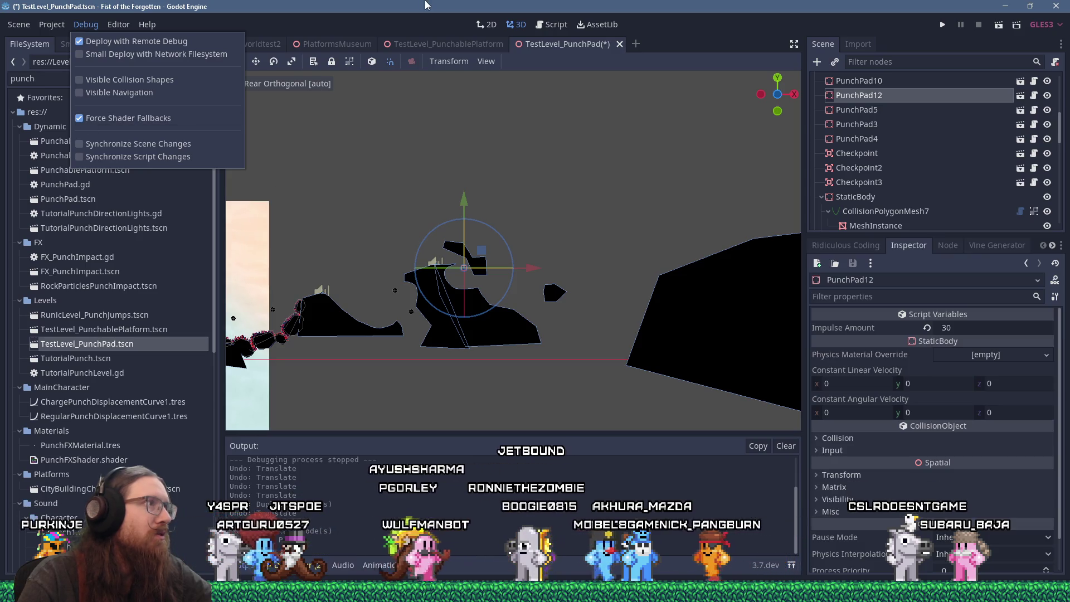
{"action": "key", "text": "Escape"}
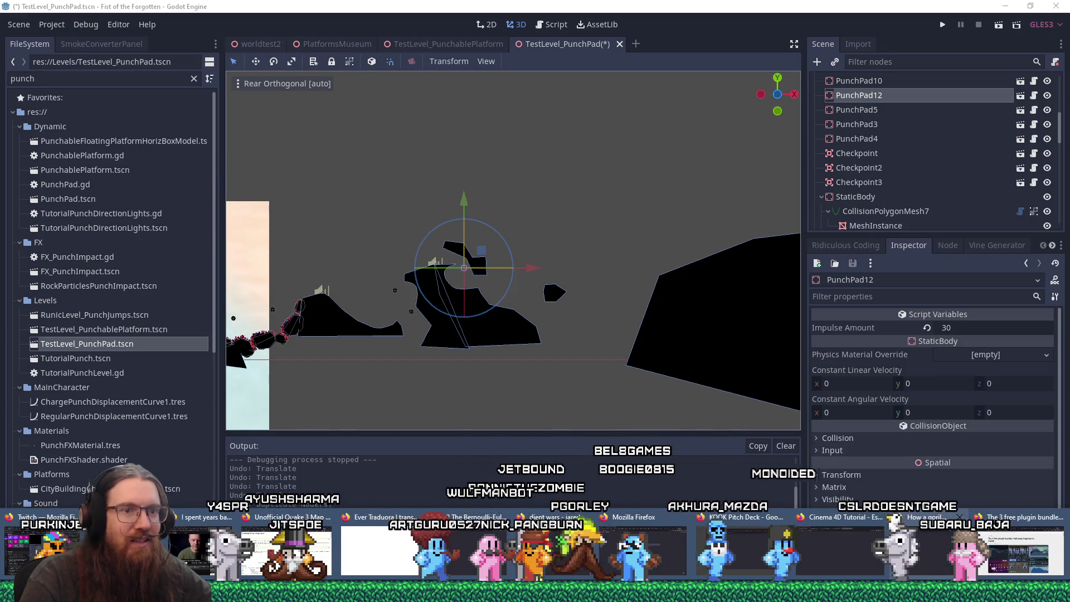
In Firefox, search the web for 'godot redo key' in a new tab
{"action": "key", "text": "alt+Tab"}
{"action": "left_click", "coordinate": [1039, 27]}
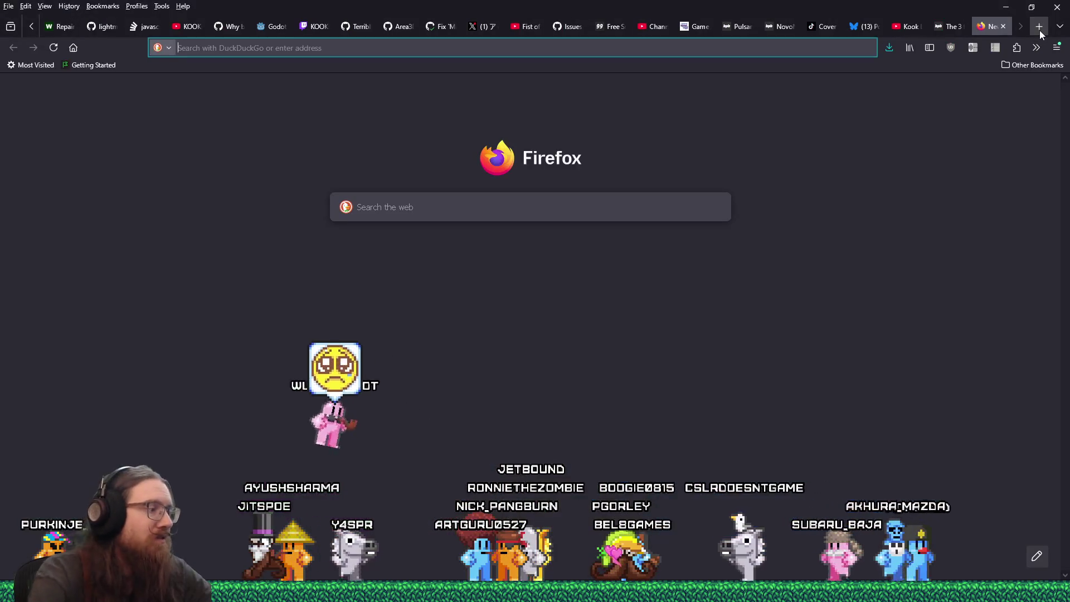
{"action": "type", "text": "godot redo"}
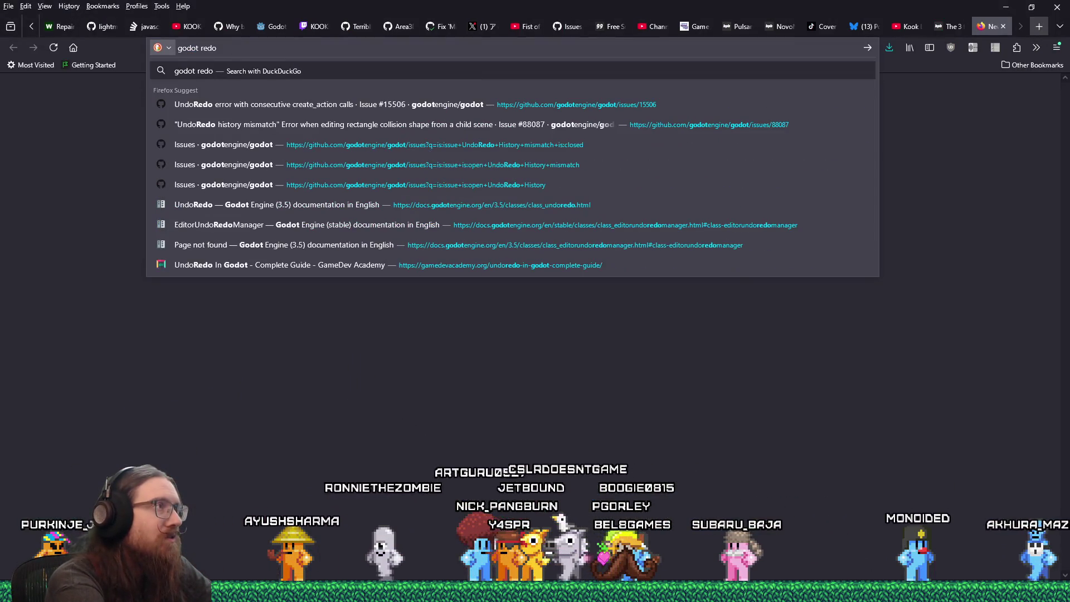
{"action": "type", "text": " key"}
{"action": "key", "text": "Return"}
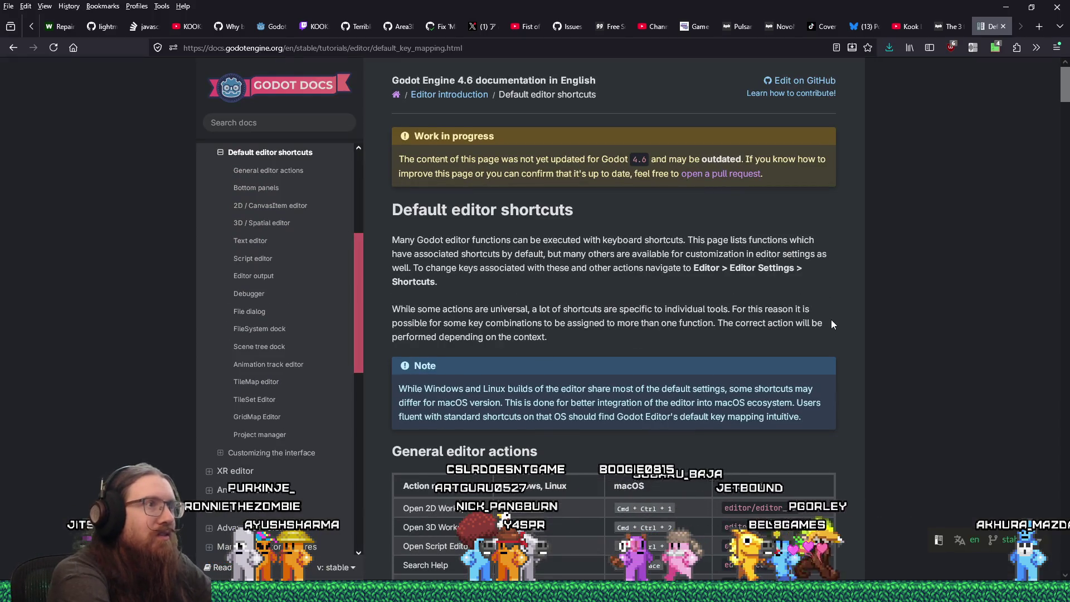
Find 'redo' on the Default editor shortcuts page, then return to Godot
{"action": "key", "text": "ctrl+f"}
{"action": "type", "text": "redo"}
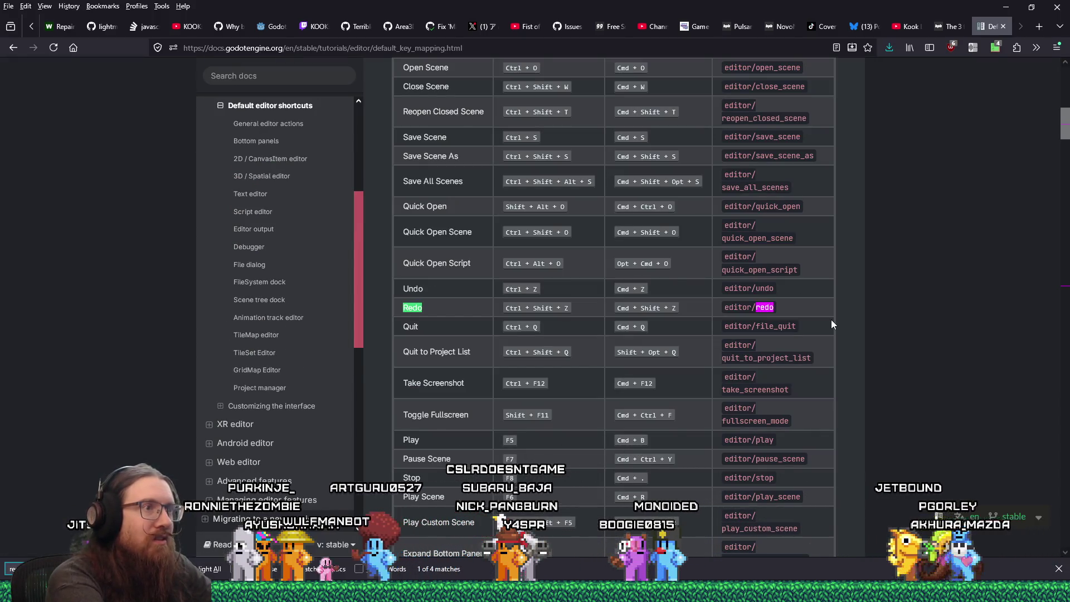
{"action": "key", "text": "alt+Tab"}
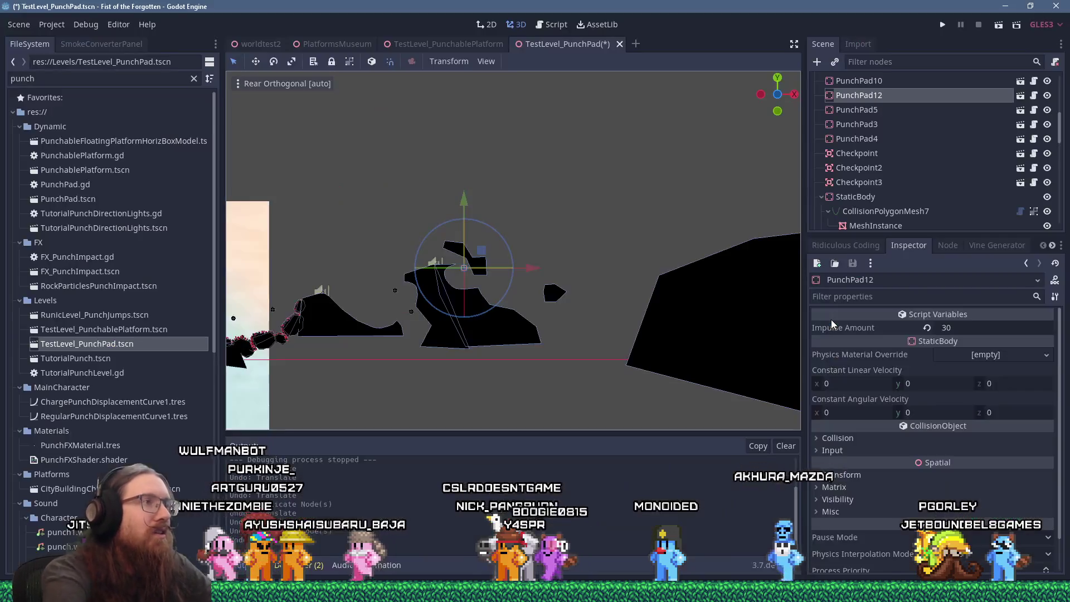